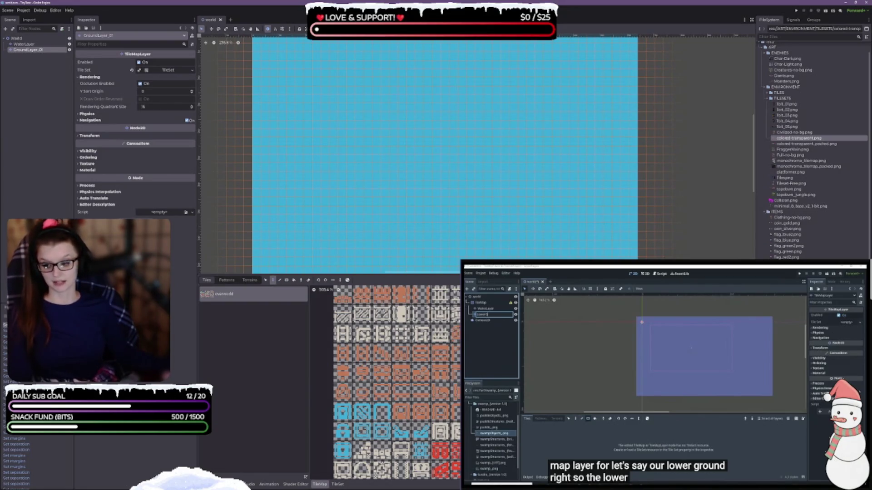
- Switch from the Godot editor to the player.gd script in Visual Studio Code
{"action": "key", "text": "alt+Tab"}
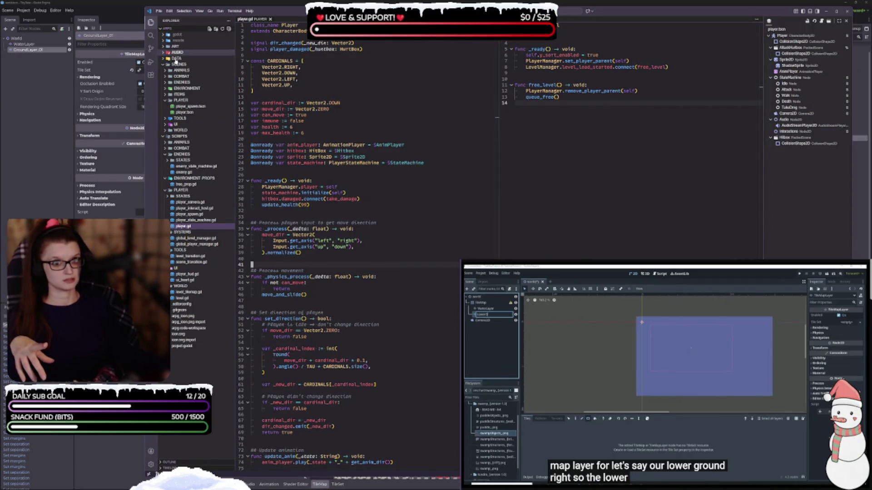
- Review the Godot Files and godot-format extensions, then slide VS Code left to reveal Godot's files
{"action": "left_click", "coordinate": [151, 75]}
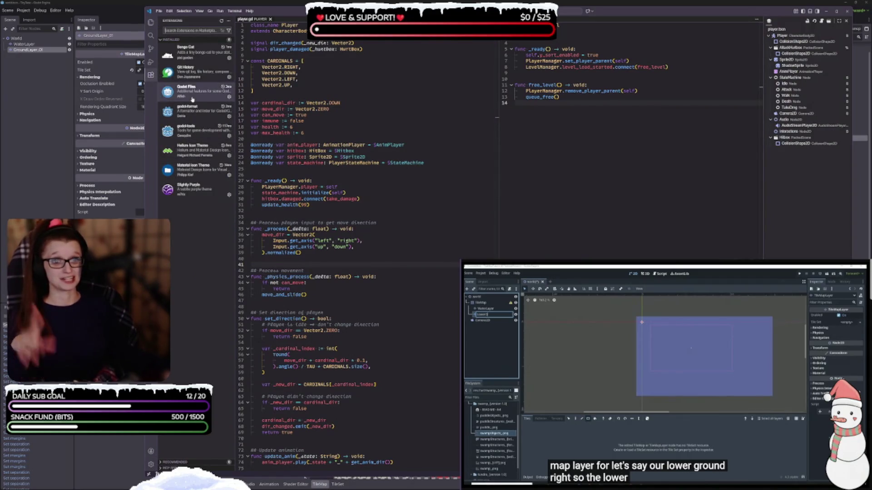
{"action": "mouse_move", "coordinate": [209, 99]}
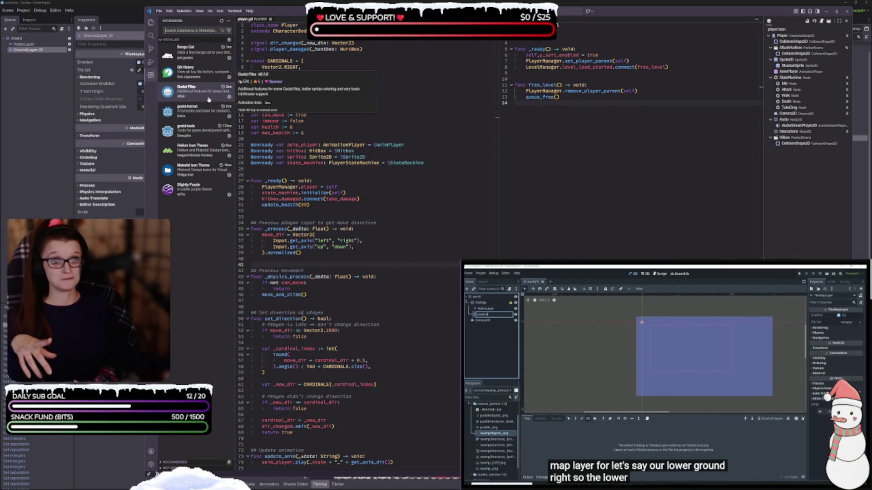
{"action": "mouse_move", "coordinate": [188, 119]}
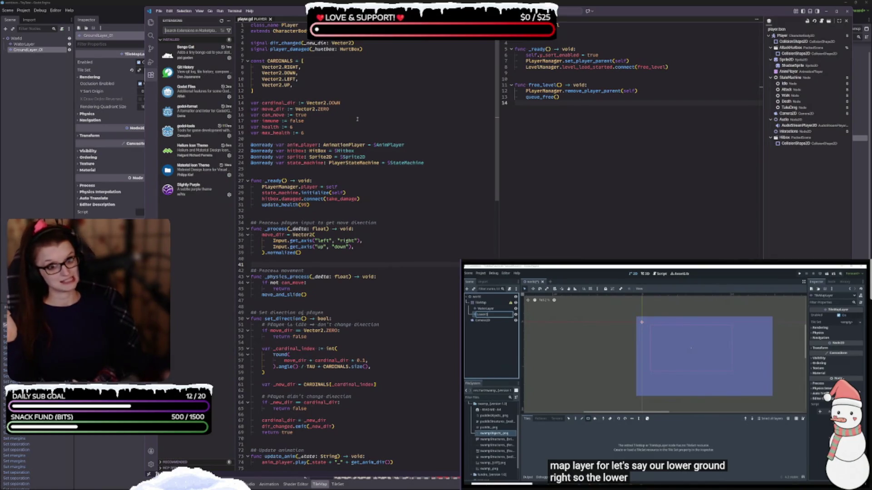
{"action": "left_click", "coordinate": [151, 21]}
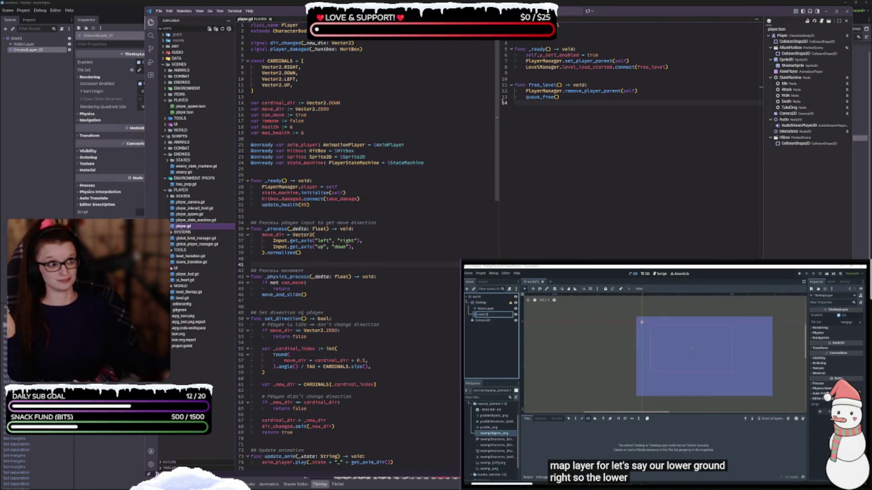
{"action": "left_click_drag", "start_coordinate": [573, 10], "coordinate": [450, 10]}
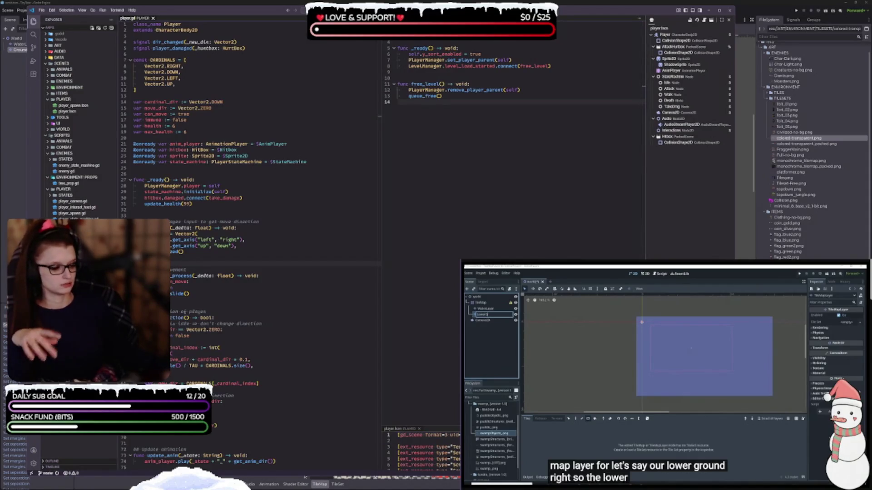
- Debug-launch the game with F5, close the output panel and resize VS Code over the Godot canvas
{"action": "key", "text": "F5"}
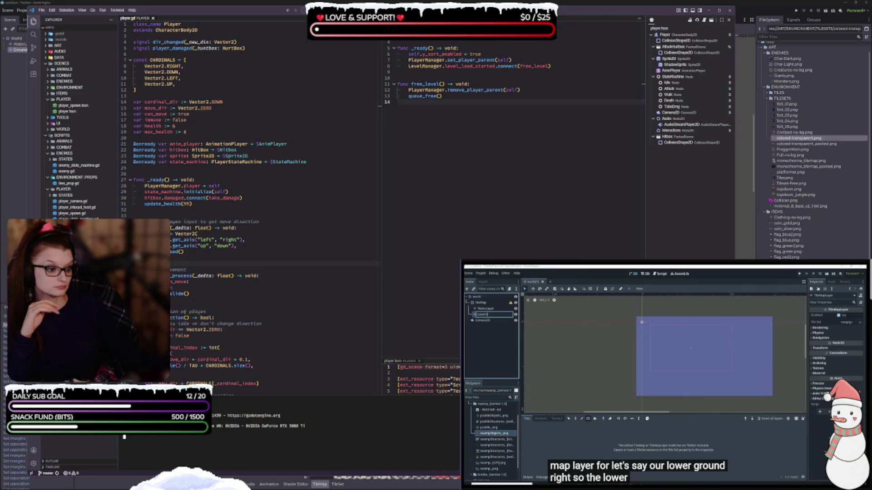
{"action": "key", "text": "ctrl+j"}
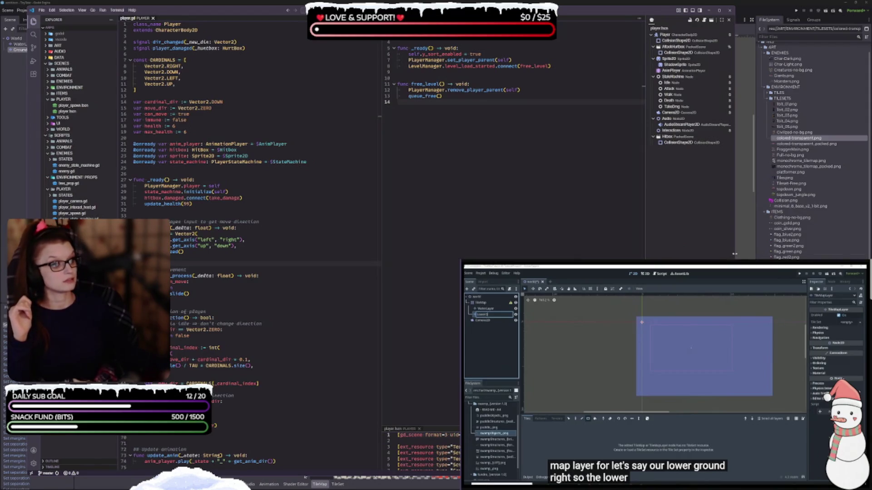
{"action": "left_click_drag", "start_coordinate": [734, 255], "coordinate": [450, 271]}
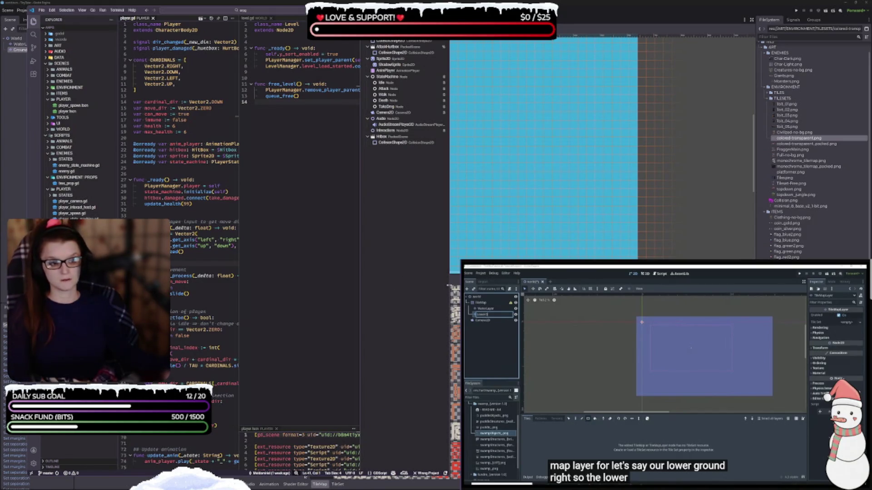
{"action": "key", "text": "super+Up"}
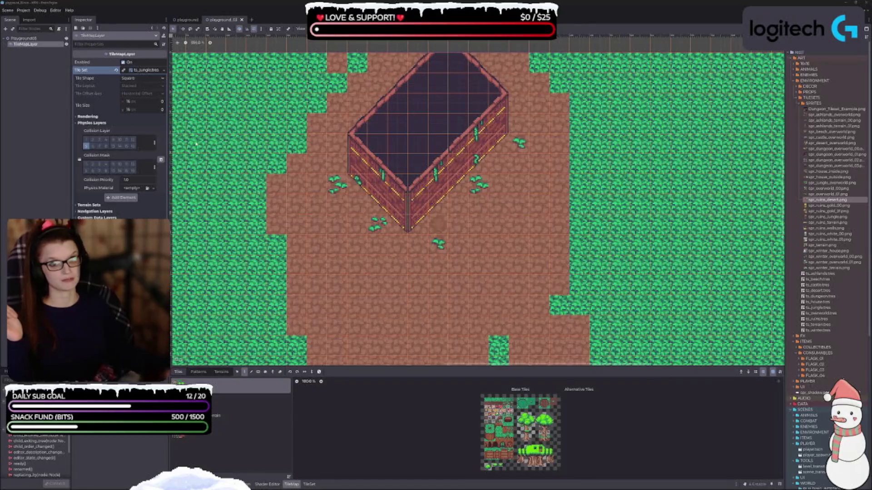
- Compare the playground and playground_03 scenes, then open playground_02.tscn from the FileSystem dock
{"action": "left_click", "coordinate": [186, 19]}
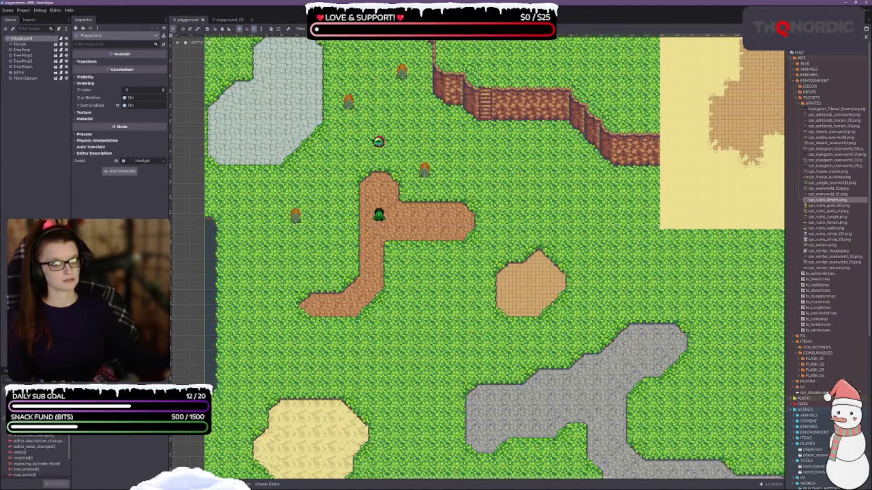
{"action": "left_click", "coordinate": [223, 19]}
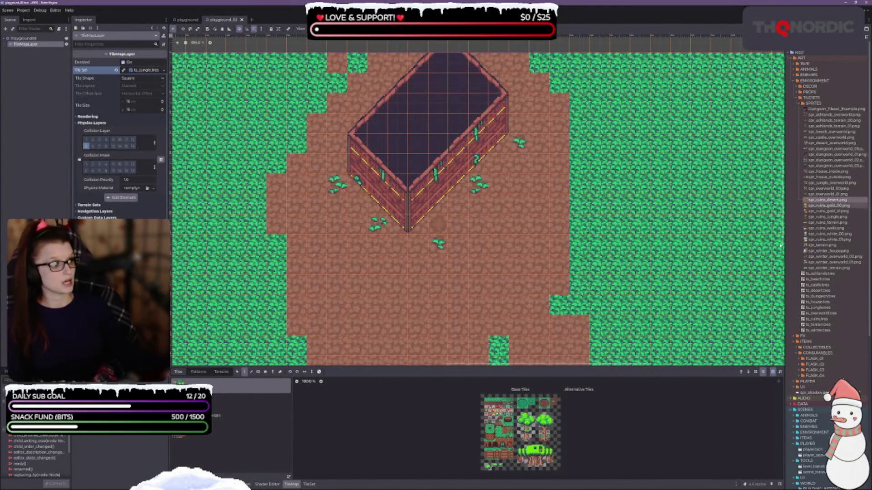
{"action": "scroll", "coordinate": [833, 195], "scroll_direction": "down", "scroll_amount": 5}
{"action": "scroll", "coordinate": [832, 195], "scroll_direction": "down", "scroll_amount": 2}
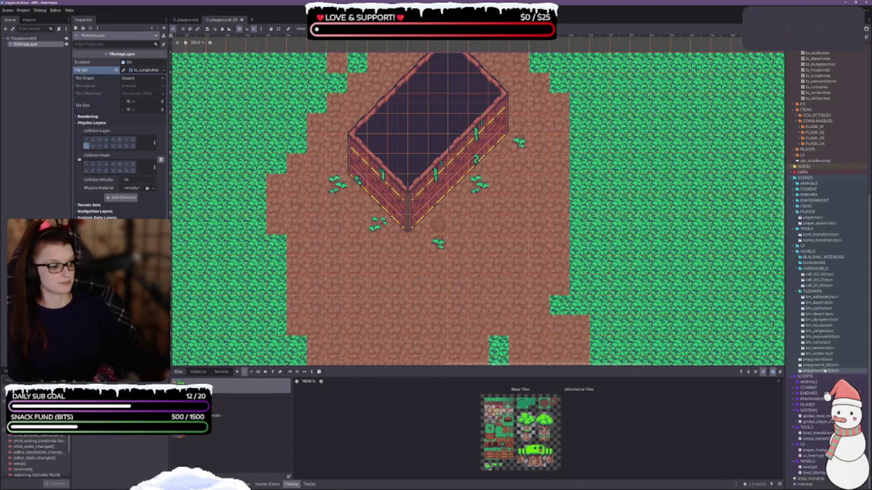
{"action": "double_click", "coordinate": [820, 365]}
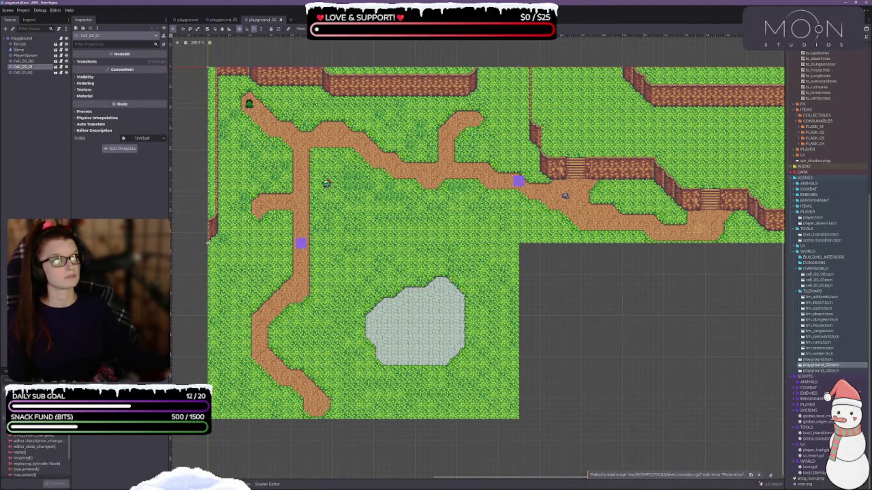
- Run the game and check the debugger's Errors list and the Output log
{"action": "key", "text": "F6"}
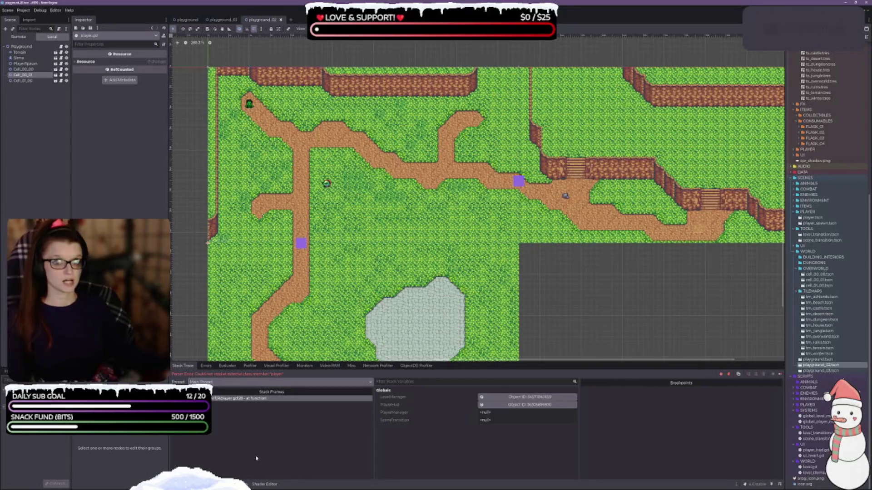
{"action": "left_click", "coordinate": [206, 366]}
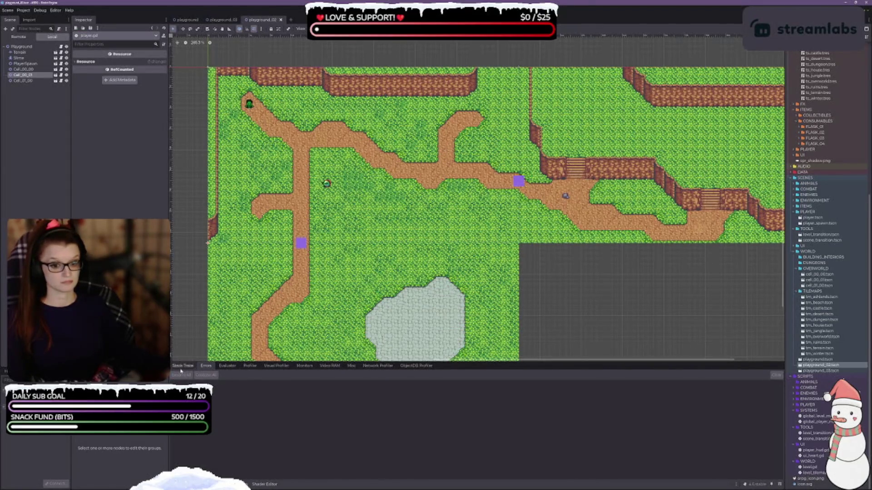
{"action": "key", "text": "alt+o"}
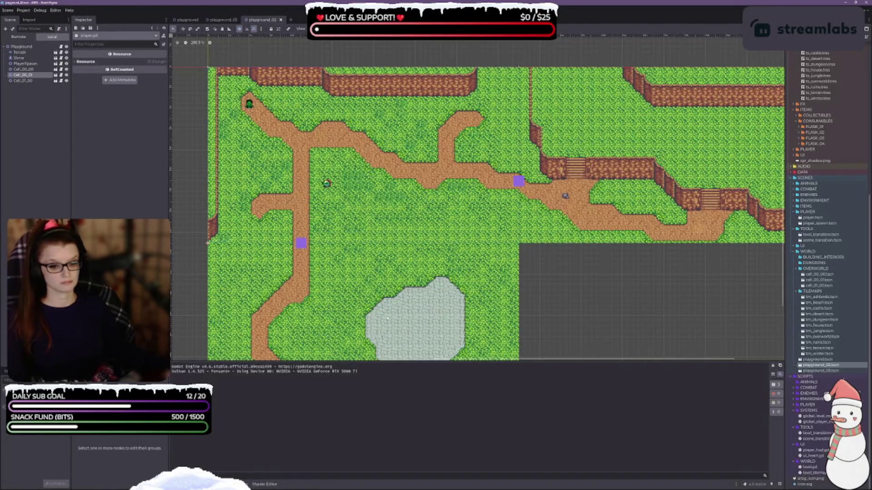
{"action": "left_click", "coordinate": [207, 243]}
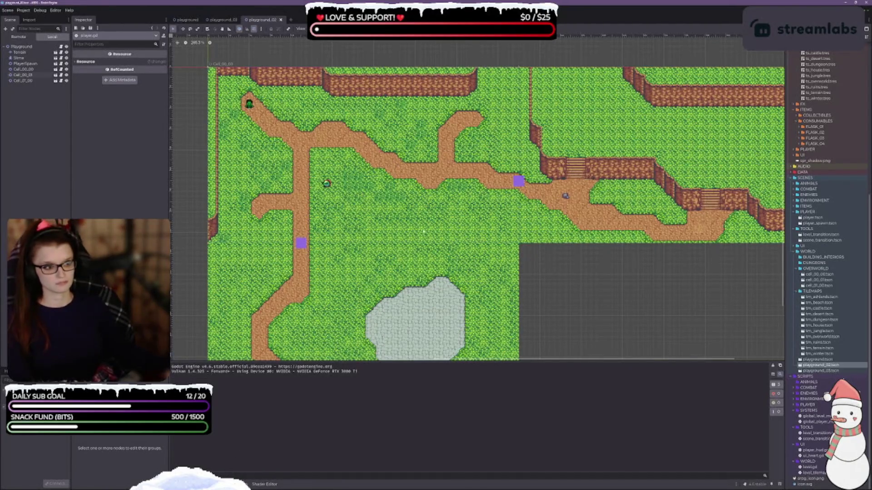
{"action": "left_click_drag", "start_coordinate": [380, 205], "coordinate": [373, 203]}
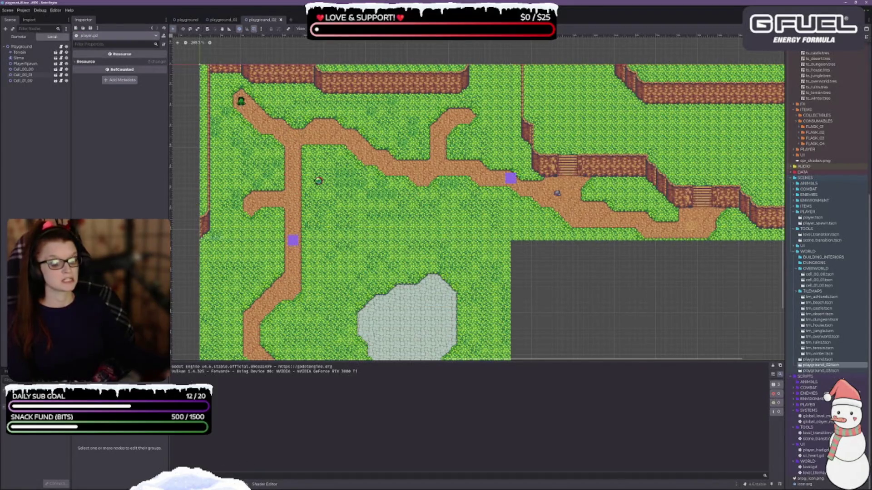
- Glance at the world-design notes, then return to player.gd in Visual Studio Code
{"action": "key", "text": "alt+Tab"}
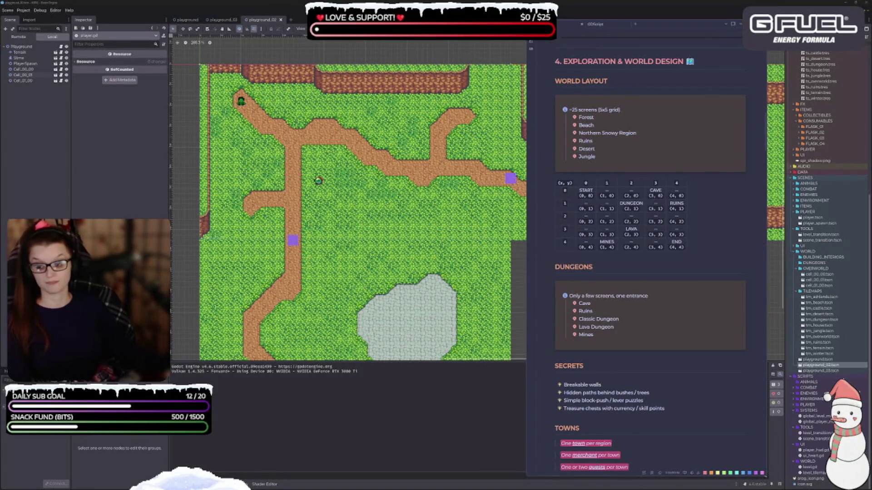
{"action": "key", "text": "alt+Tab"}
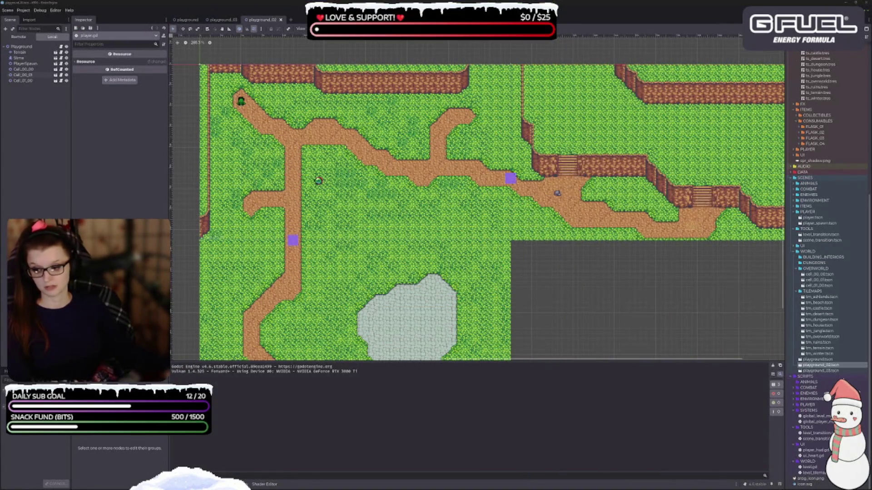
{"action": "key", "text": "alt+Tab"}
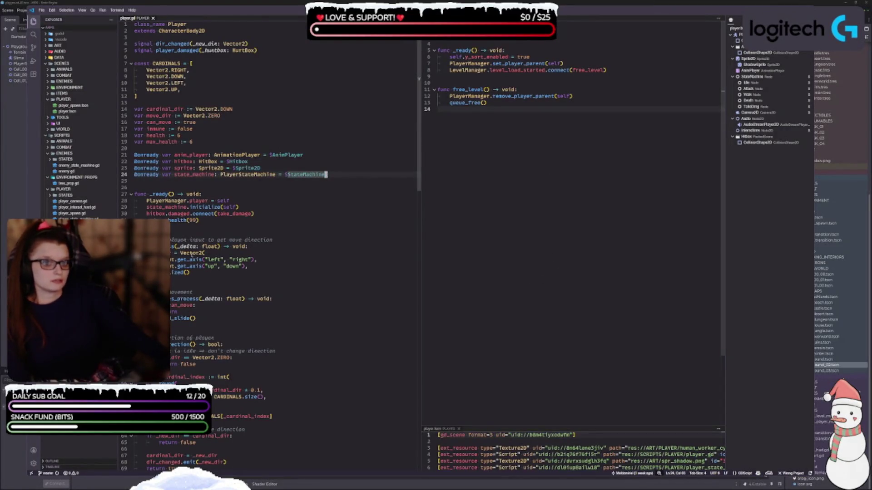
- Close the player.tscn split below player.gd and minimize VS Code to reveal Godot
{"action": "left_click", "coordinate": [312, 264]}
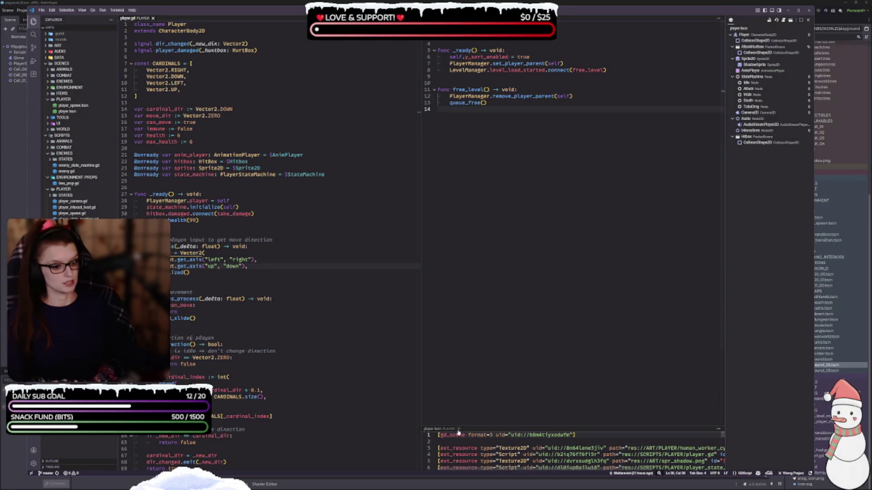
{"action": "left_click", "coordinate": [459, 428]}
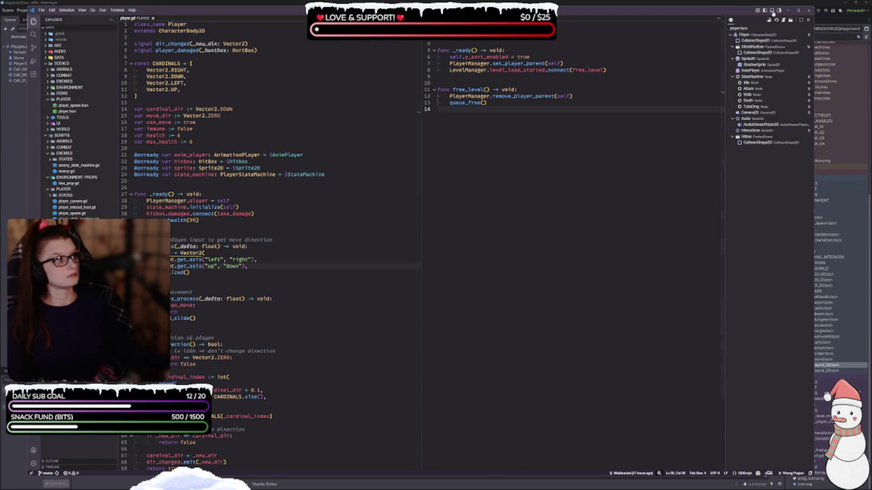
{"action": "left_click", "coordinate": [787, 11]}
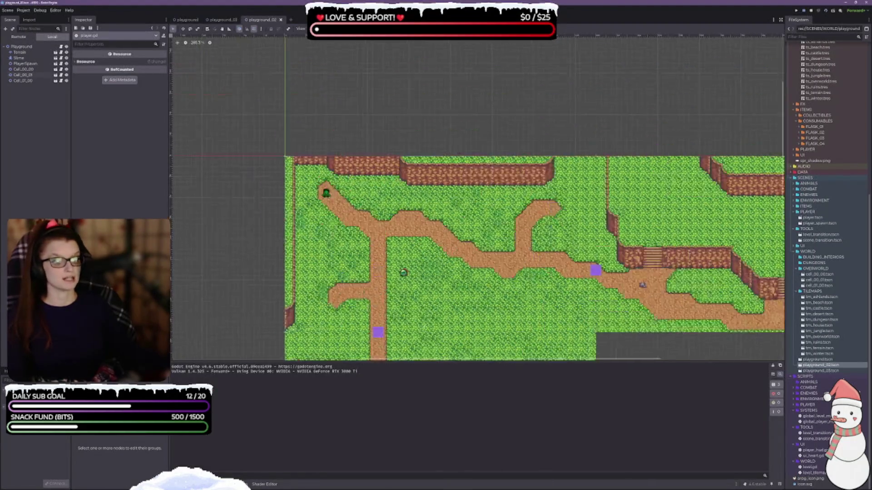
- Collapse Godot's bottom panel, stop the running game and run the project again
{"action": "key", "text": "ctrl+j"}
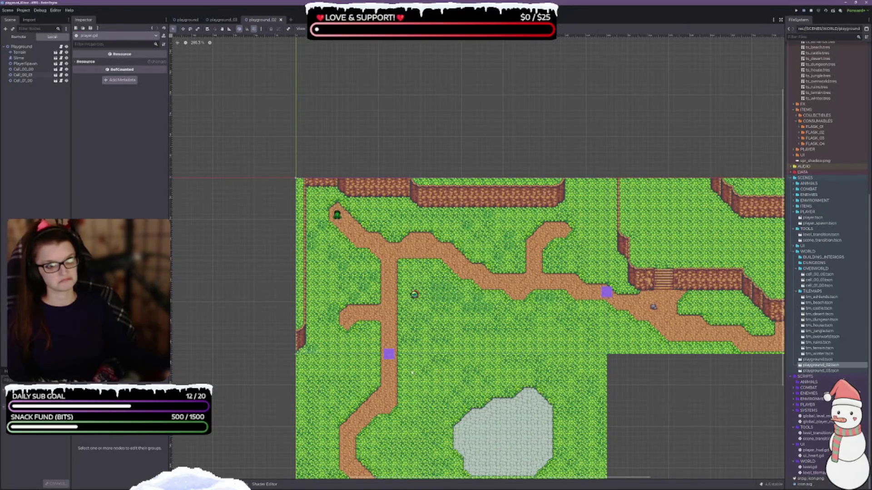
{"action": "left_click", "coordinate": [805, 11]}
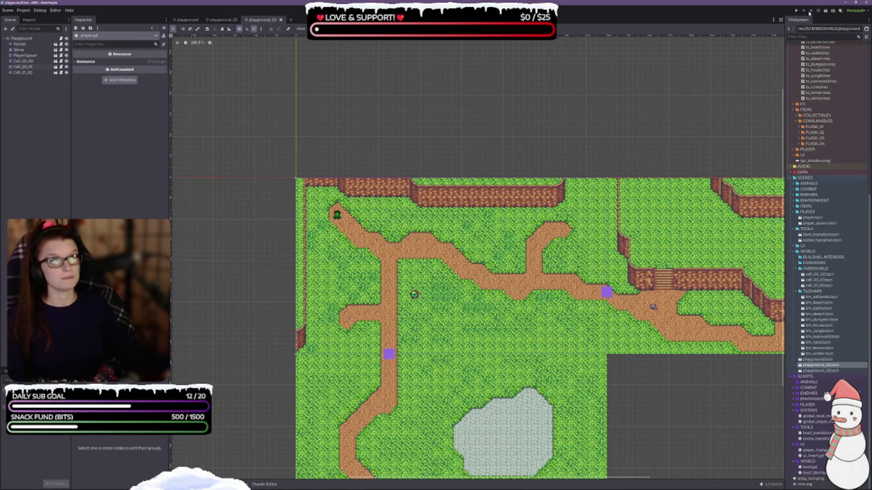
{"action": "left_click", "coordinate": [832, 14]}
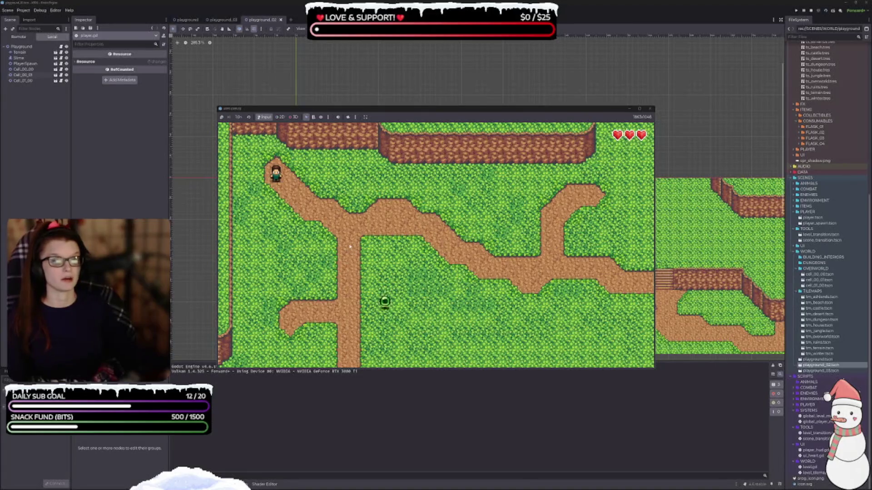
- Walk the player down-right along the dirt path, then down-left into the next room
{"action": "key", "text": "Down+Right"}
{"action": "key", "text": "Right"}
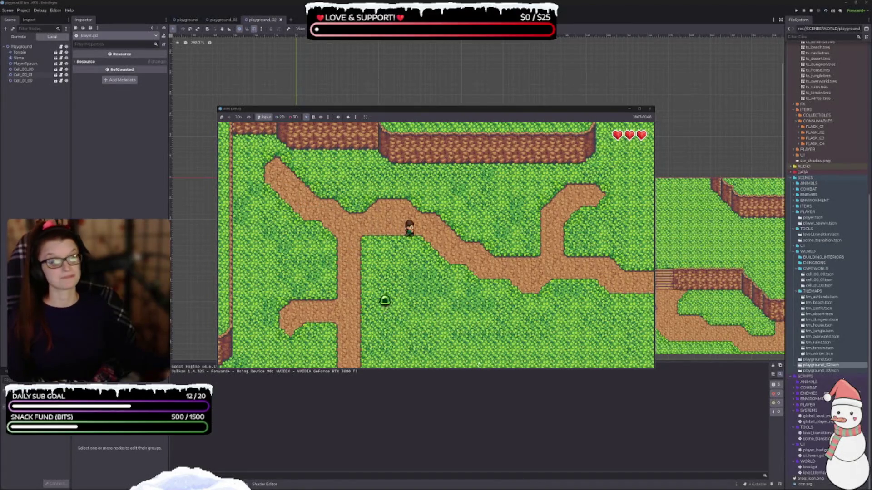
{"action": "key", "text": "Down"}
{"action": "key", "text": "Left"}
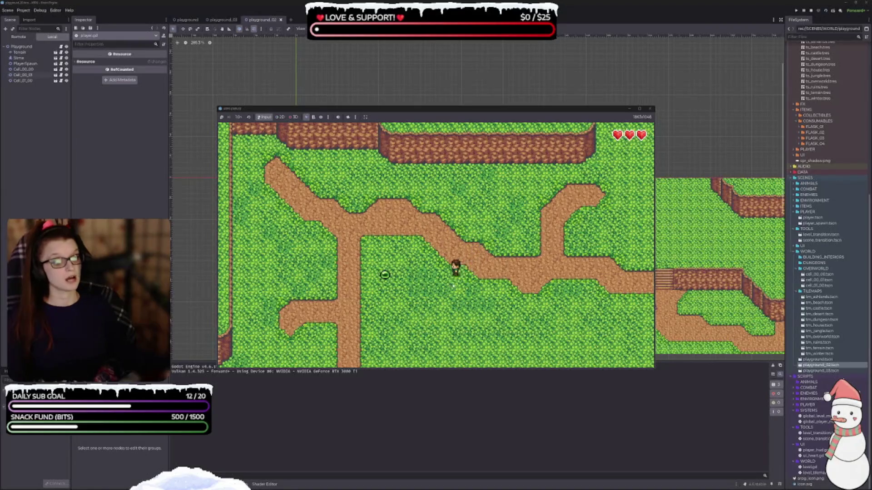
{"action": "key", "text": "Down"}
{"action": "key", "text": "Left"}
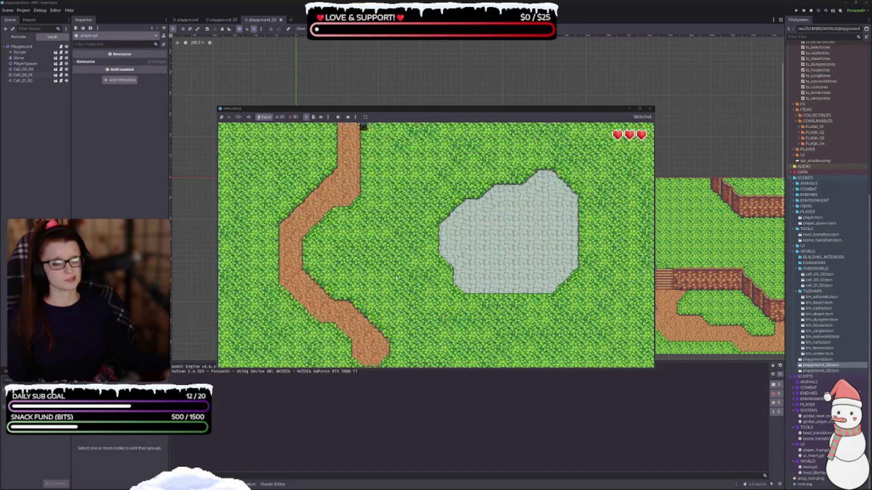
{"action": "key", "text": "Right"}
{"action": "key", "text": "Up"}
- Walk the player up and right, then off the right edge into the empty grey room
{"action": "key", "text": "Up"}
{"action": "key", "text": "Right"}
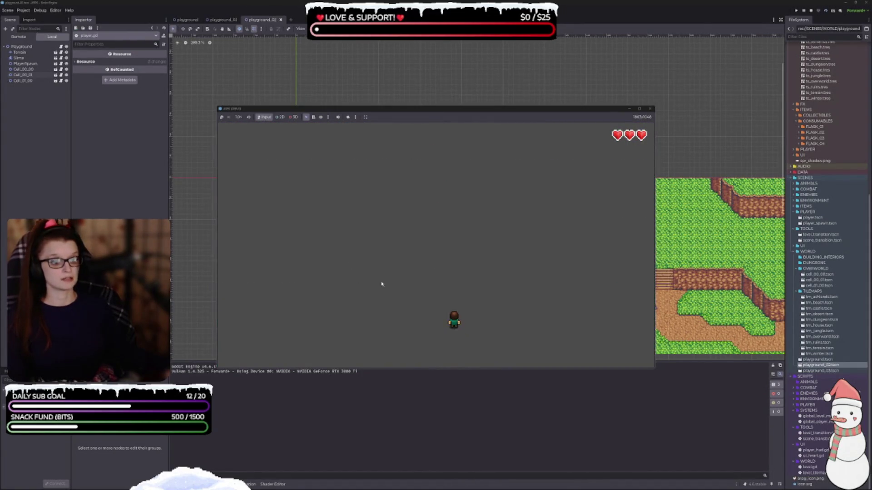
{"action": "key", "text": "Up"}
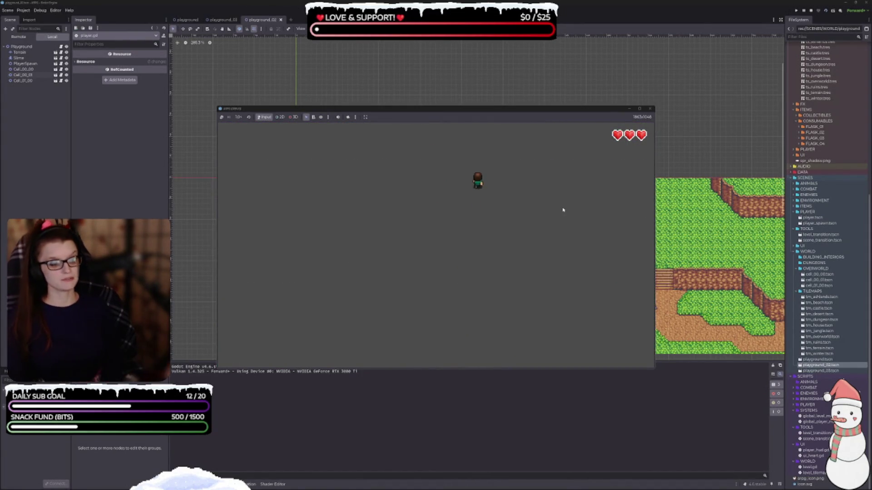
{"action": "key", "text": "Right"}
{"action": "key", "text": "Down"}
{"action": "key", "text": "Right"}
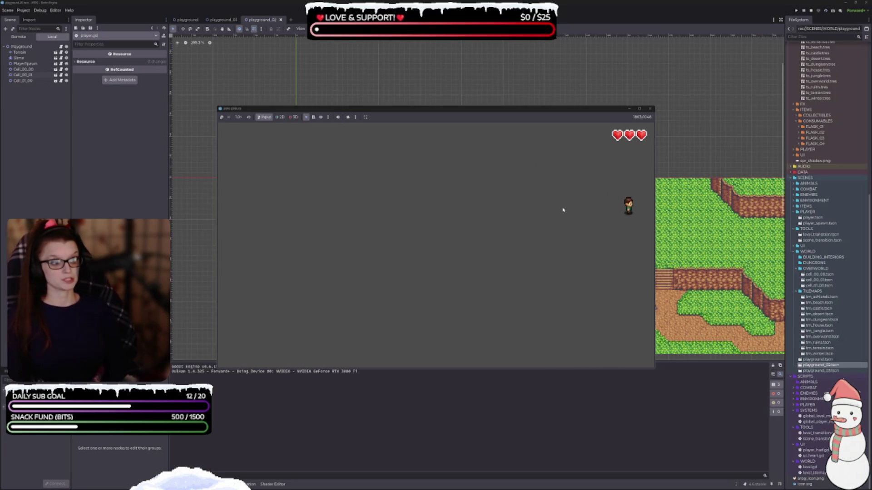
{"action": "key", "text": "Right"}
{"action": "key", "text": "Down"}
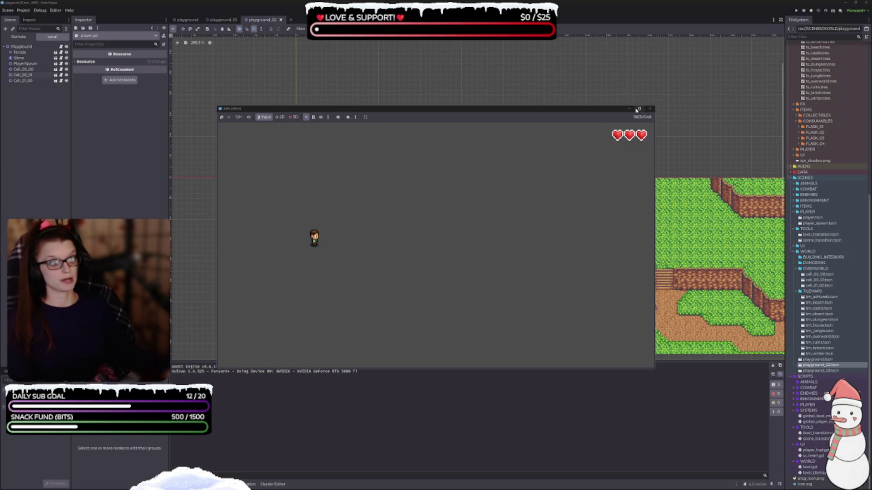
- Relaunch the game and walk the player right along the dirt path
{"action": "left_click", "coordinate": [650, 109]}
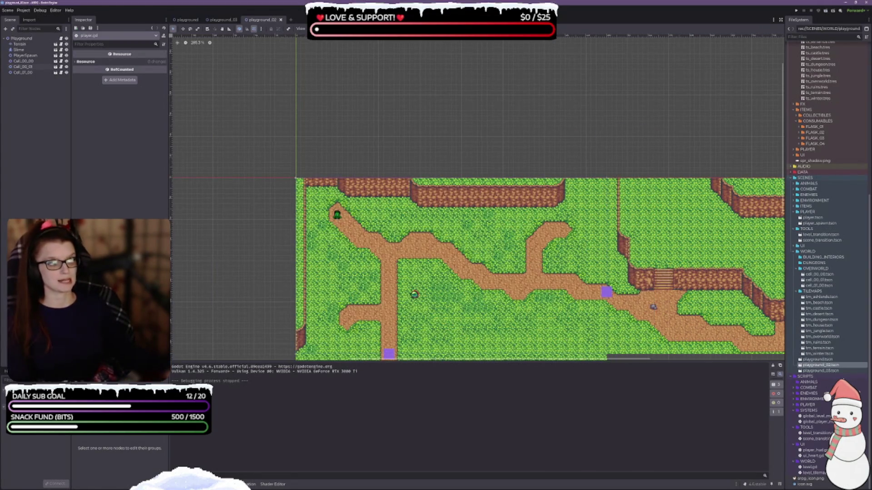
{"action": "left_click", "coordinate": [826, 10]}
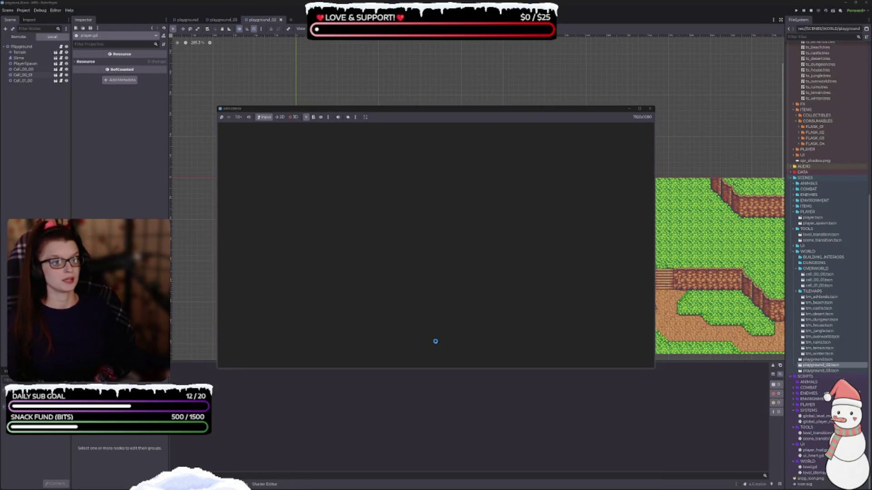
{"action": "key", "text": "Right"}
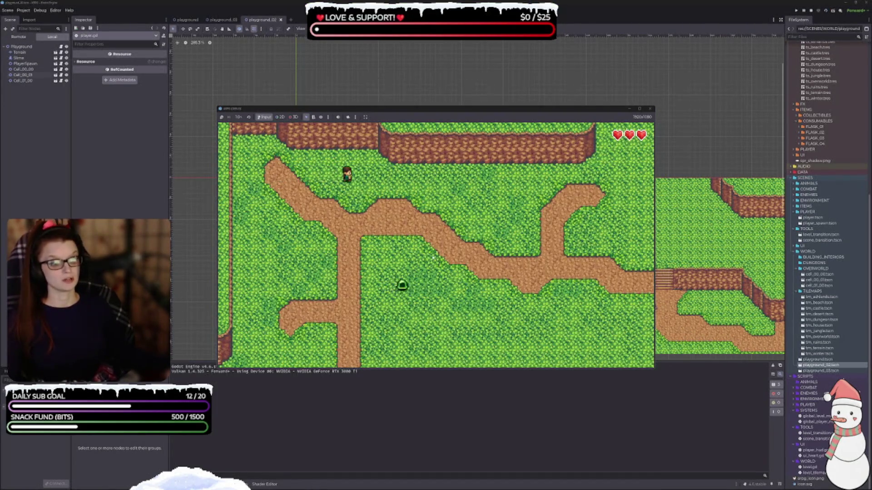
{"action": "key", "text": "Down"}
{"action": "key", "text": "Down"}
{"action": "key", "text": "Right"}
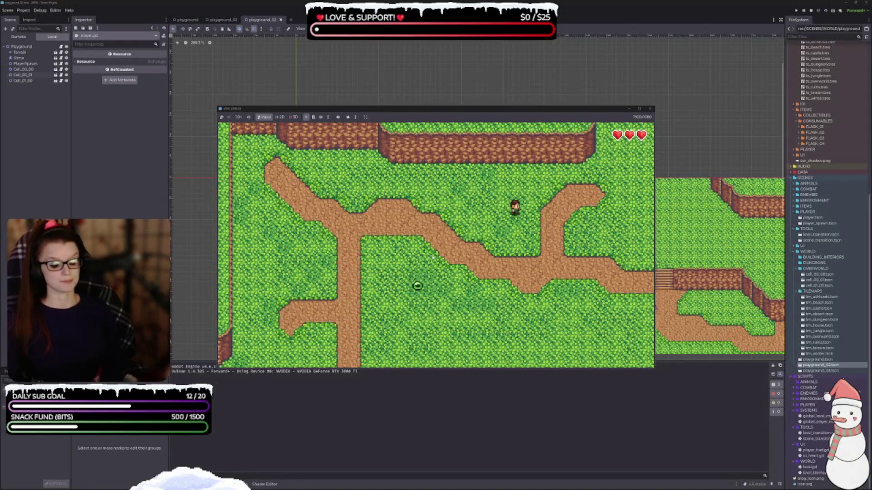
{"action": "key", "text": "Right"}
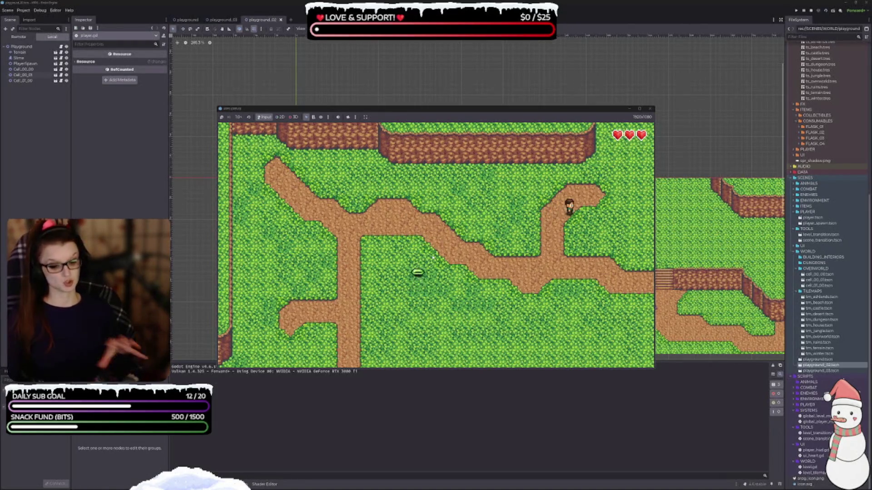
{"action": "key", "text": "Right"}
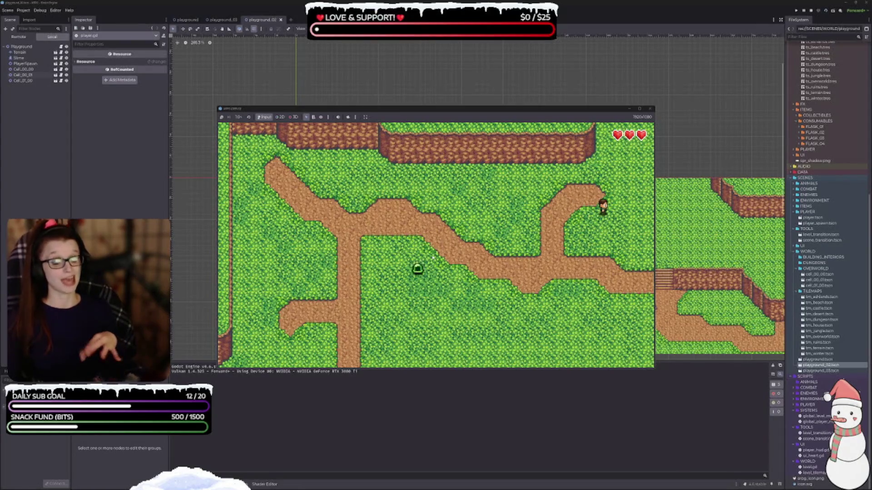
- Walk into the neighbouring room, diagonally down-right toward the stairs, then back left
{"action": "key", "text": "Right"}
{"action": "key", "text": "Down"}
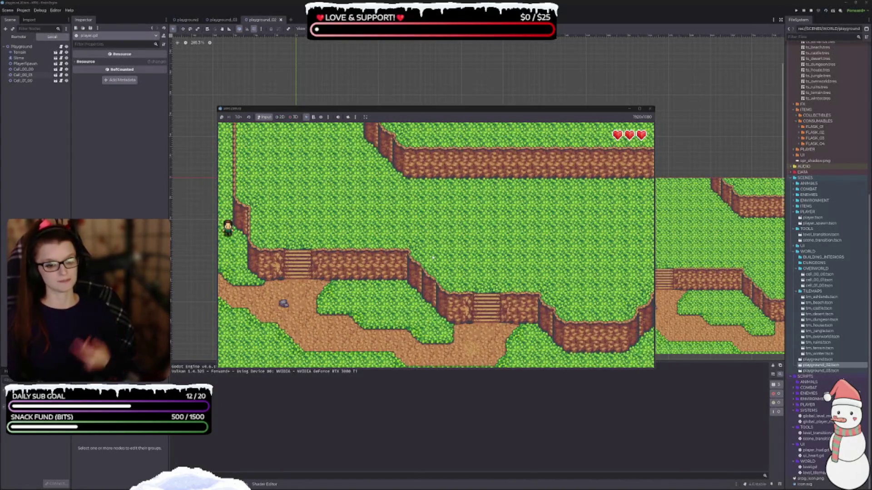
{"action": "key", "text": "Down"}
{"action": "key", "text": "Right"}
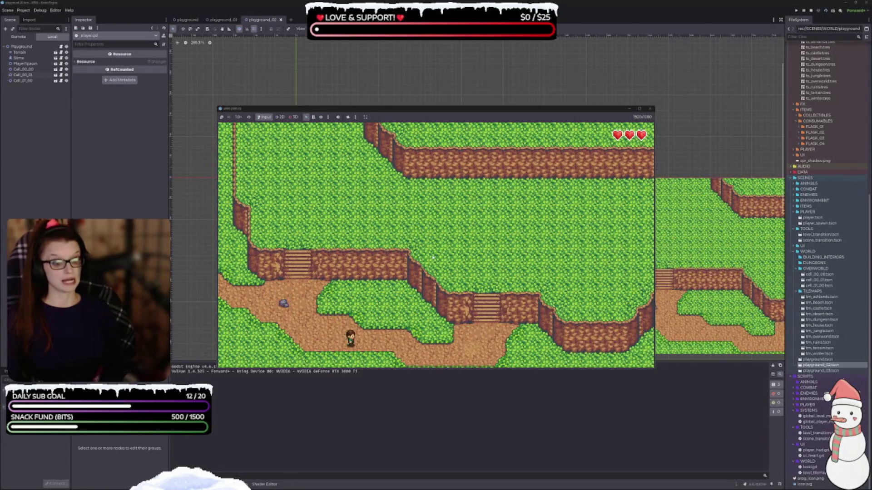
{"action": "key", "text": "Up"}
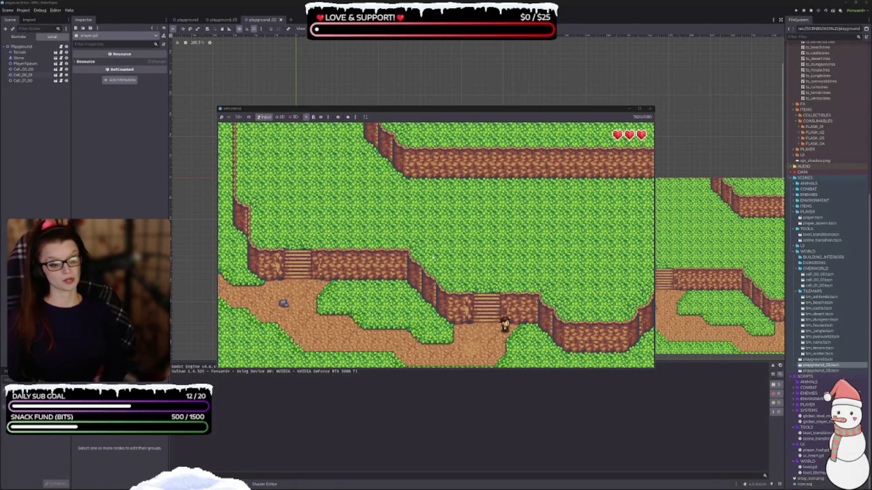
{"action": "key", "text": "Left"}
- Walk left and down through the next room into the grass map with the stone clearing
{"action": "key", "text": "Left"}
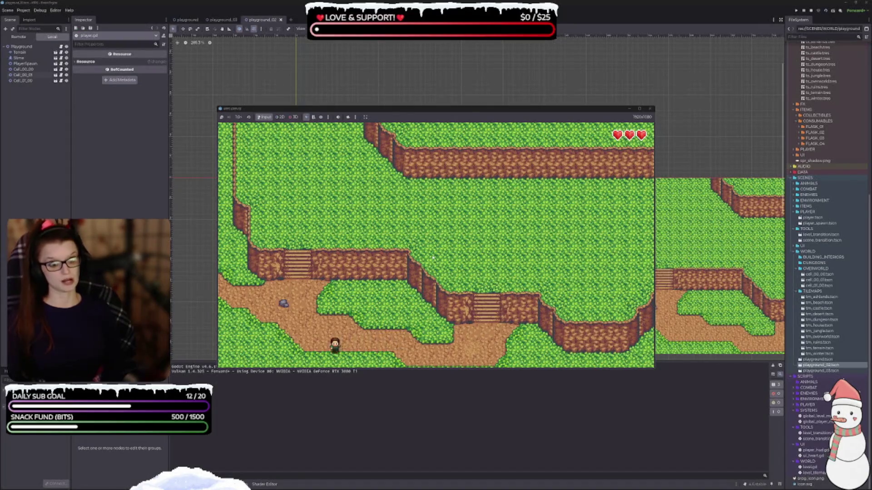
{"action": "key", "text": "Down"}
{"action": "key", "text": "Left"}
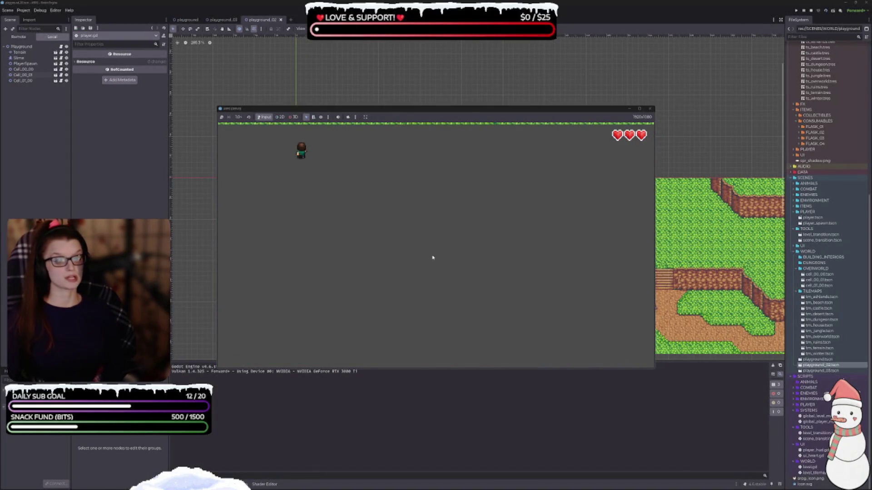
{"action": "key", "text": "Left"}
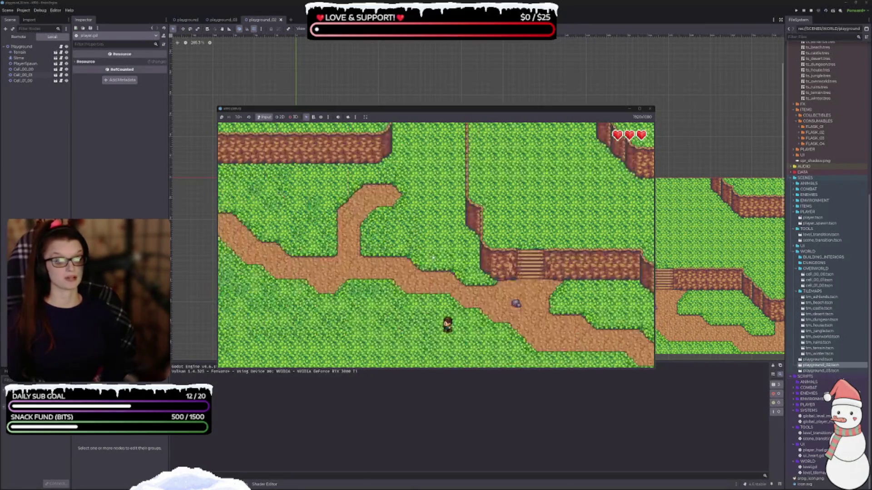
{"action": "key", "text": "Down"}
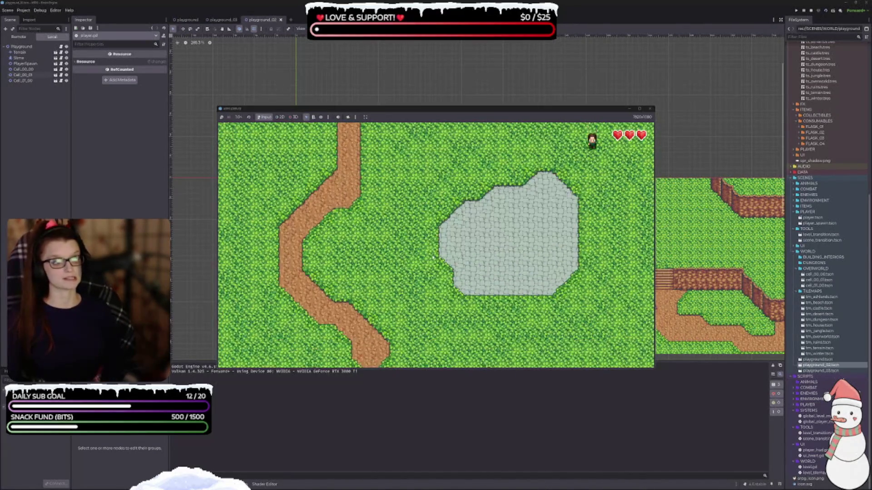
{"action": "key", "text": "Right"}
{"action": "key", "text": "Left"}
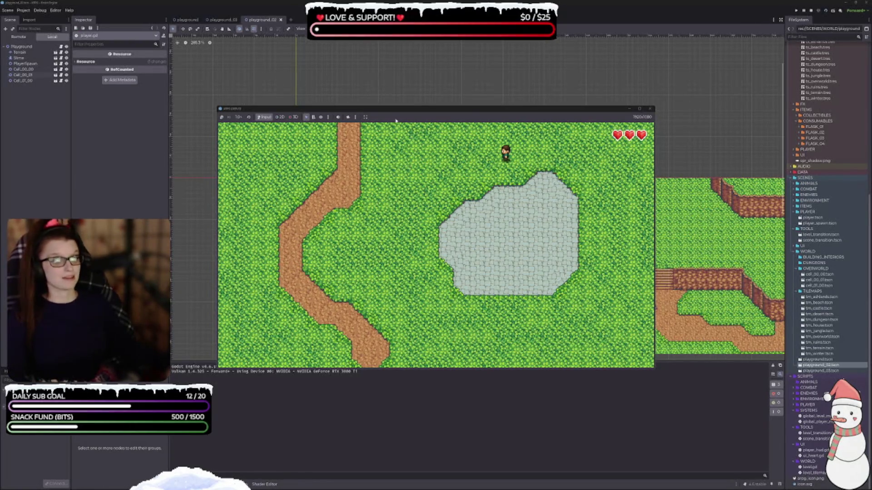
{"action": "left_click_drag", "start_coordinate": [385, 112], "coordinate": [379, 137]}
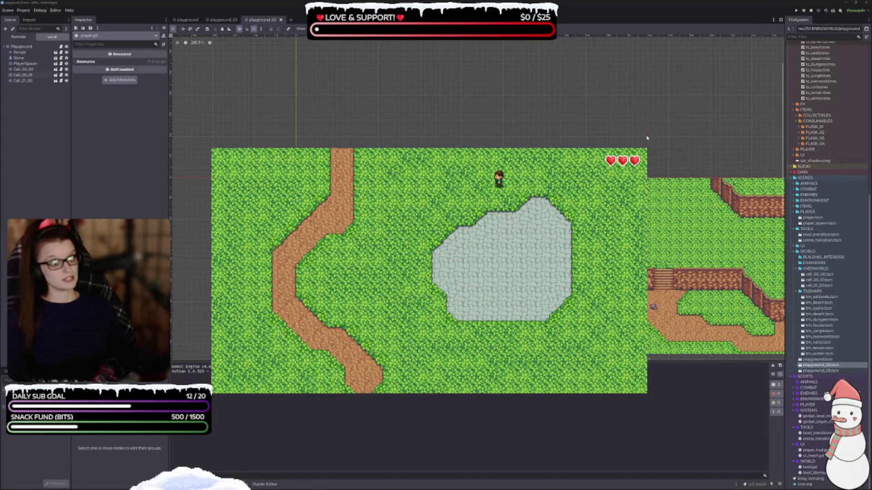
- Stop the game, pan to the lower stone-clearing room and save the playground_02 scene
{"action": "left_click", "coordinate": [643, 134]}
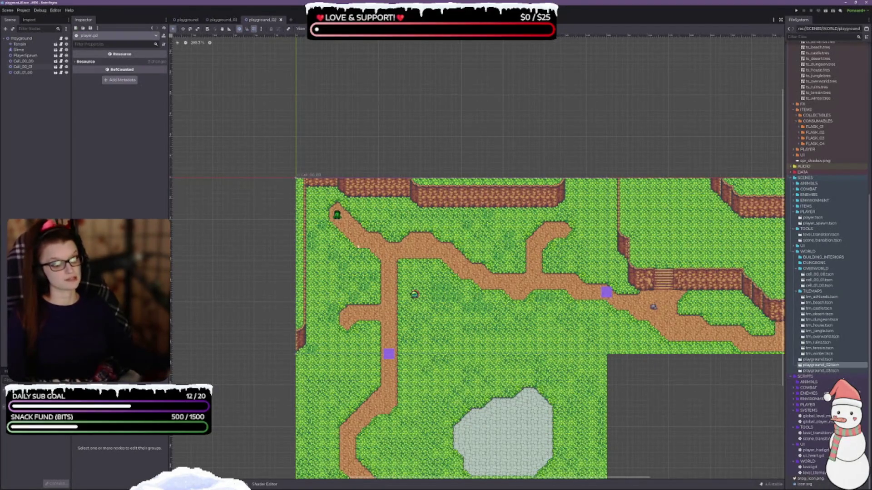
{"action": "left_click_drag", "start_coordinate": [596, 347], "coordinate": [496, 241]}
{"action": "key", "text": "ctrl+s"}
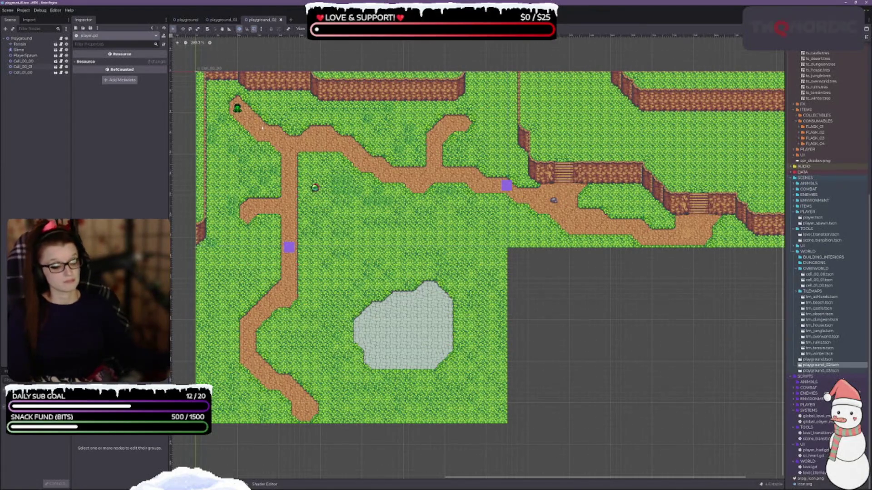
{"action": "scroll", "coordinate": [444, 223], "scroll_direction": "left", "scroll_amount": 1}
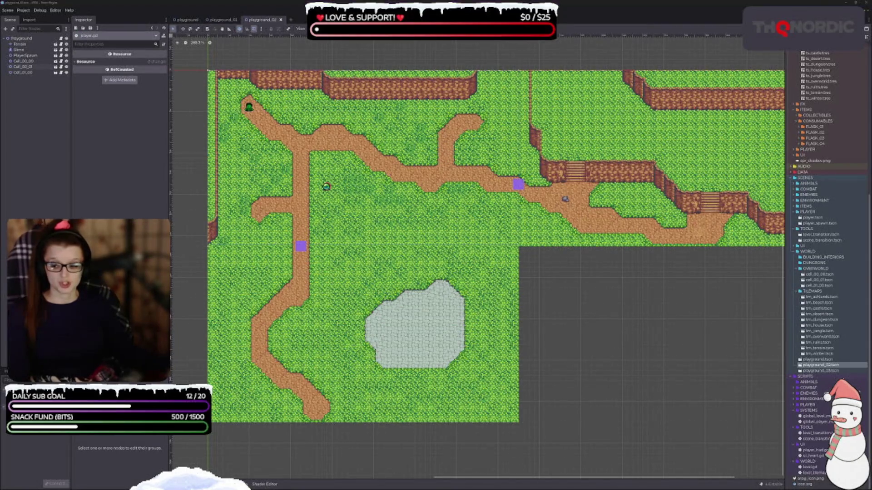
- Scroll through player.gd to the CARDINALS direction list and its Vector2.RIGHT line
{"action": "key", "text": "alt+Tab"}
{"action": "scroll", "coordinate": [249, 266], "scroll_direction": "down", "scroll_amount": 2}
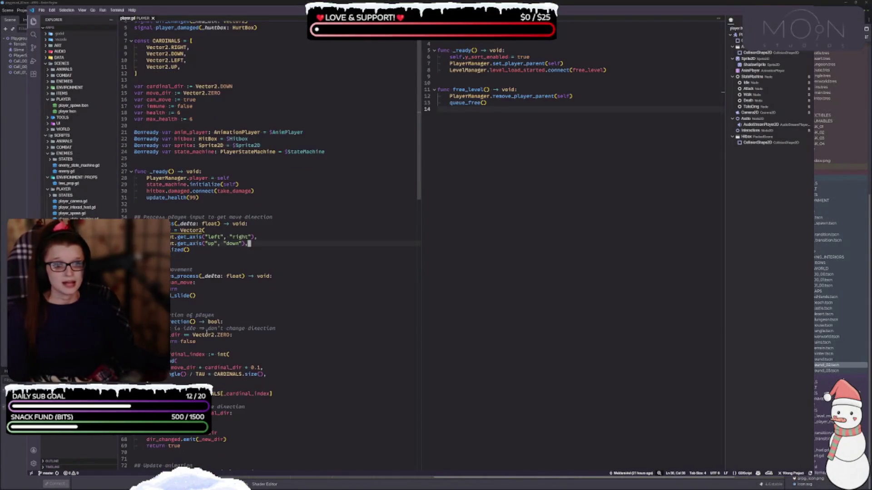
{"action": "scroll", "coordinate": [214, 315], "scroll_direction": "down", "scroll_amount": 3}
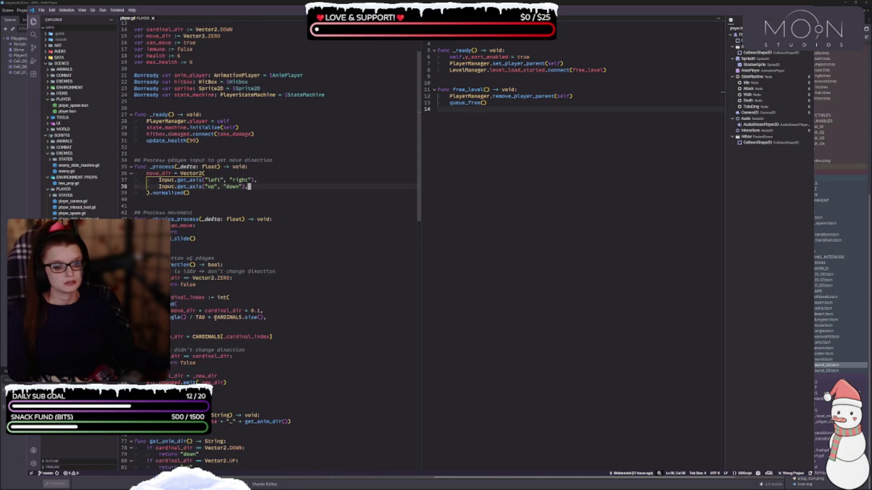
{"action": "scroll", "coordinate": [257, 282], "scroll_direction": "down", "scroll_amount": 10}
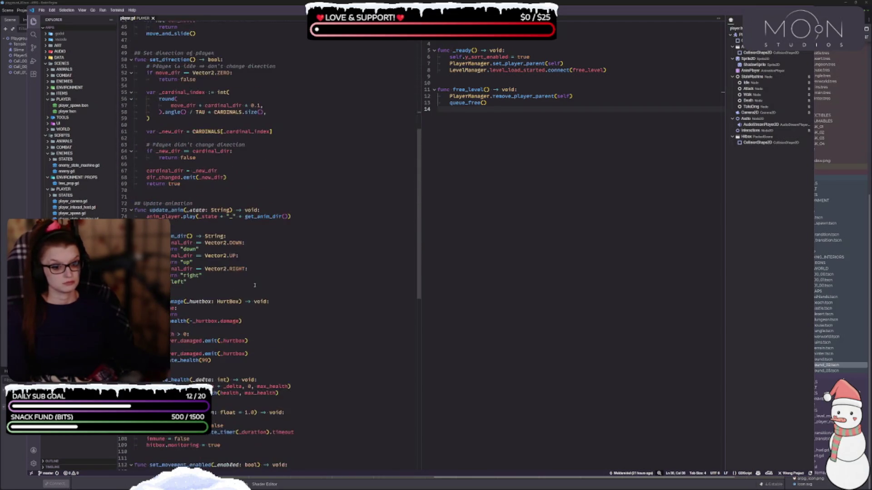
{"action": "scroll", "coordinate": [258, 335], "scroll_direction": "down", "scroll_amount": 6}
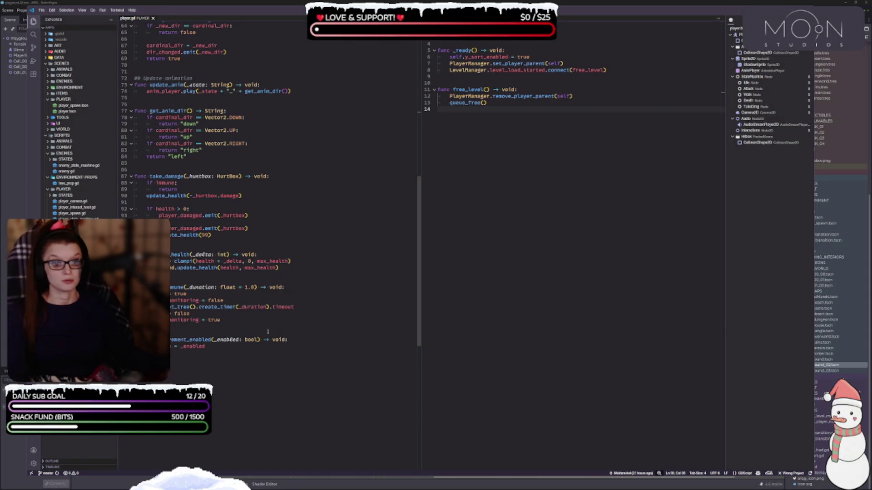
{"action": "scroll", "coordinate": [268, 332], "scroll_direction": "up", "scroll_amount": 17}
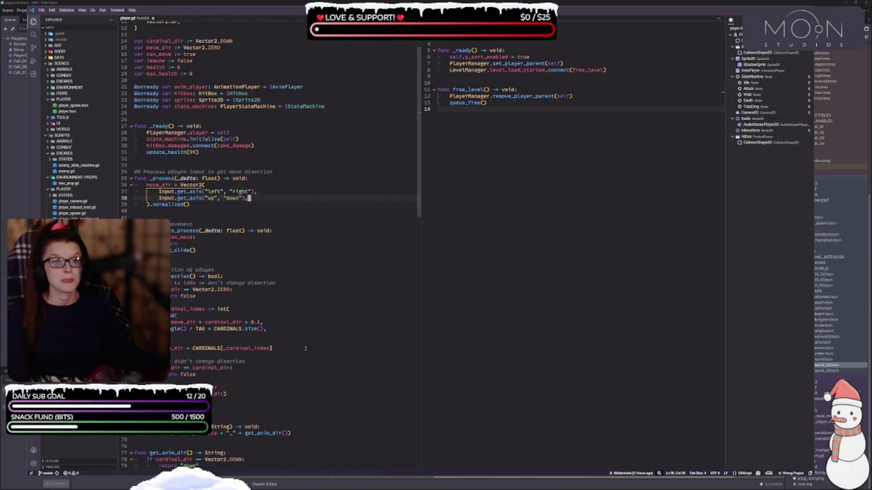
{"action": "scroll", "coordinate": [268, 273], "scroll_direction": "up", "scroll_amount": 4}
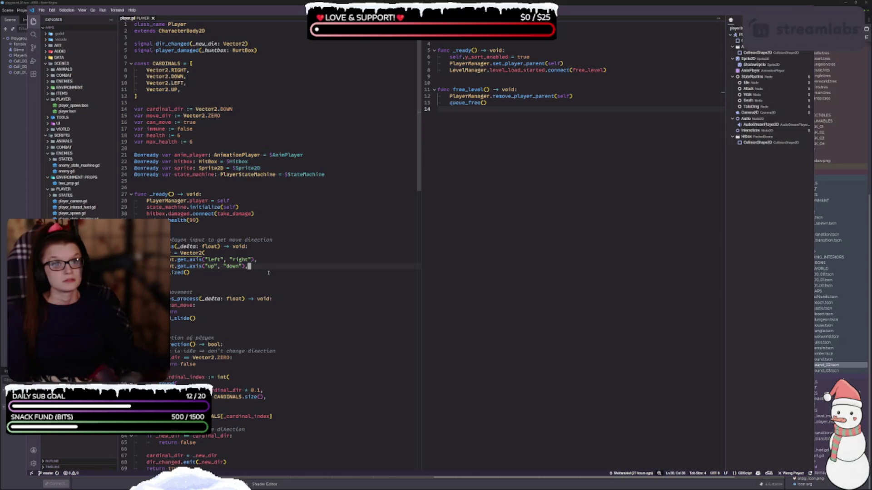
{"action": "left_click", "coordinate": [210, 64]}
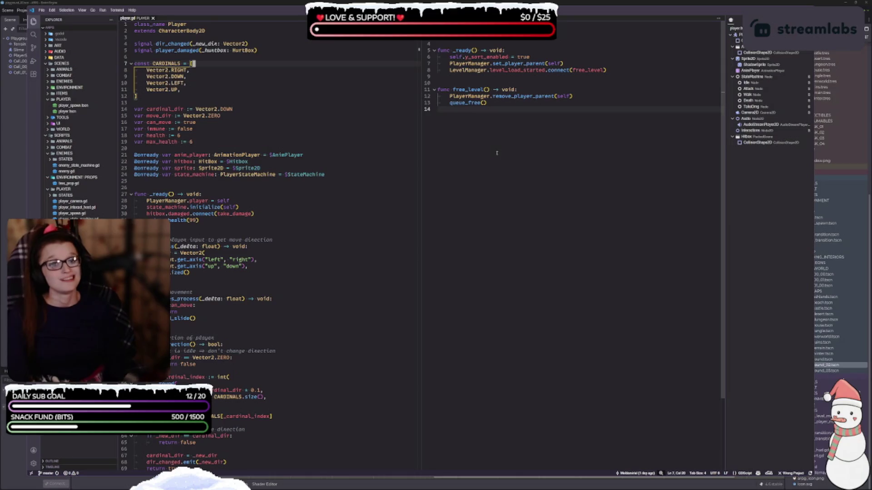
{"action": "key", "text": "Down"}
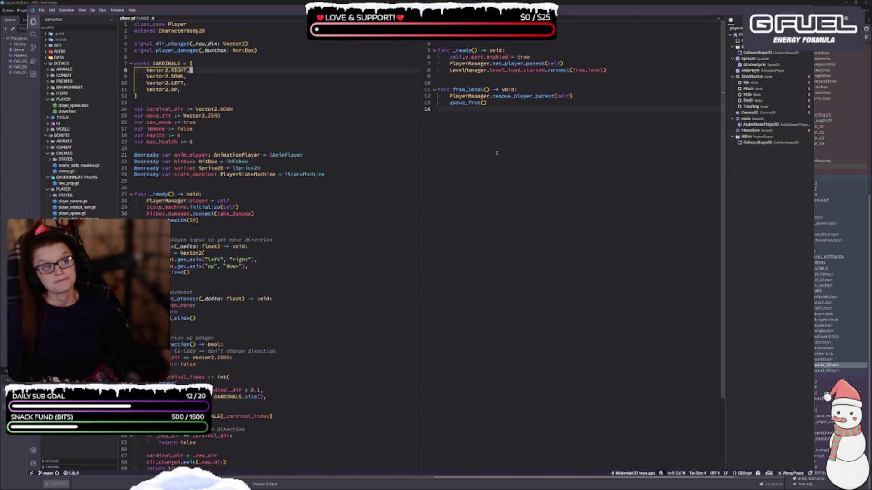
- Glance at the Godot playground map, return to the script, then bring up the world design notes
{"action": "key", "text": "alt+Tab"}
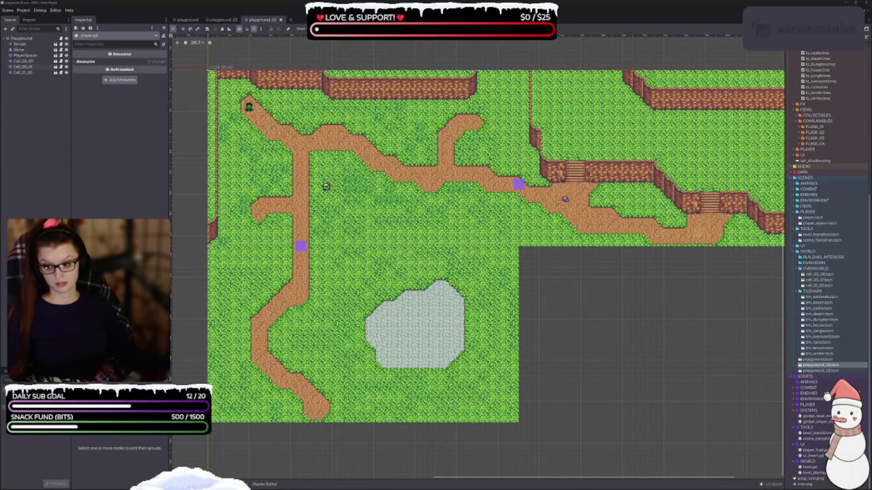
{"action": "key", "text": "alt+Tab"}
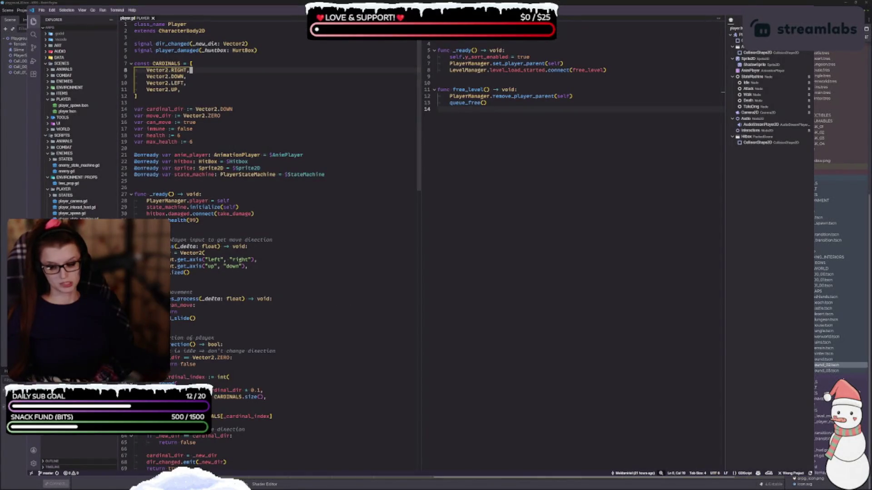
{"action": "key", "text": "alt+Tab"}
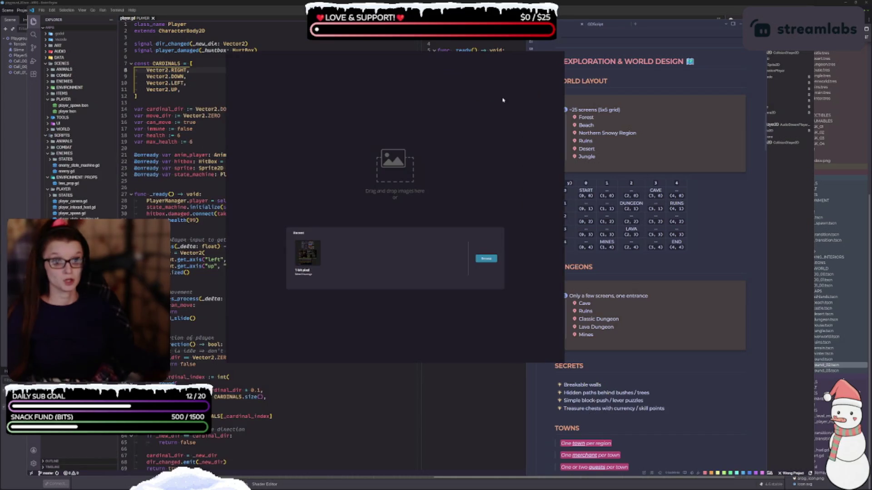
- Dismiss the image-upload dialog and close the floating design notes window
{"action": "left_click_drag", "start_coordinate": [502, 101], "coordinate": [457, 120]}
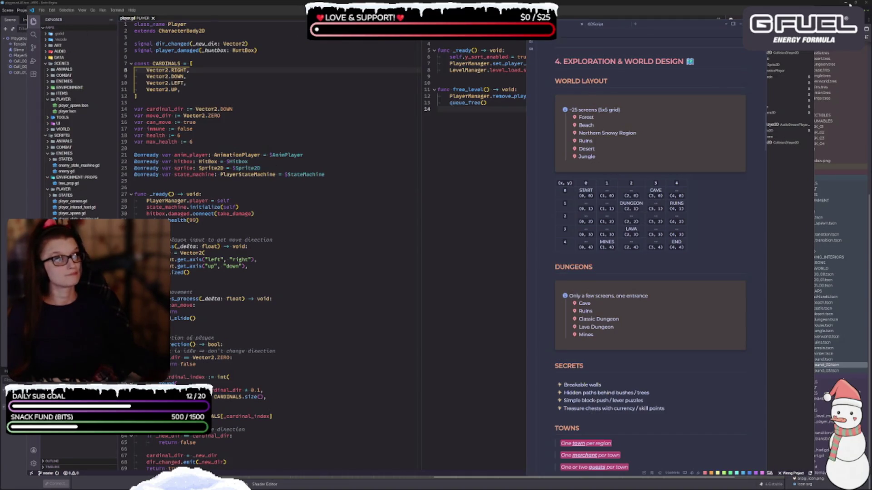
{"action": "left_click", "coordinate": [739, 24]}
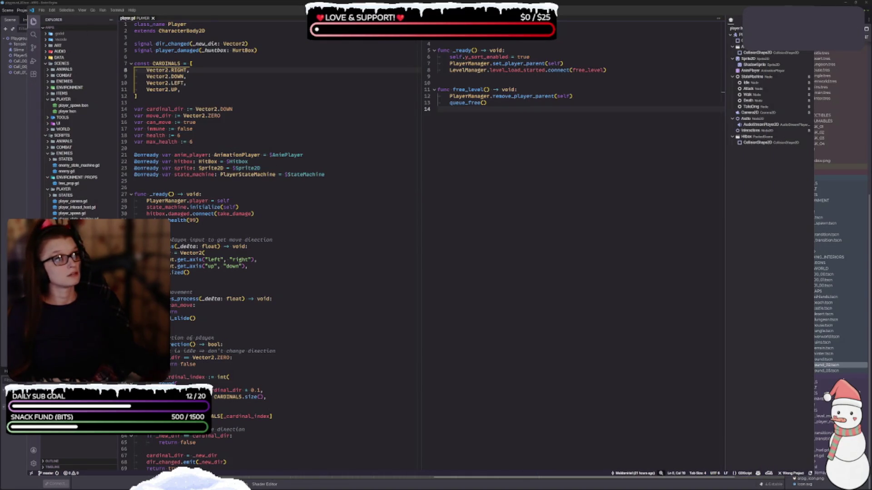
- Switch from player.gd to the Godot editor showing the playground_02 level
{"action": "key", "text": "ctrl+F1"}
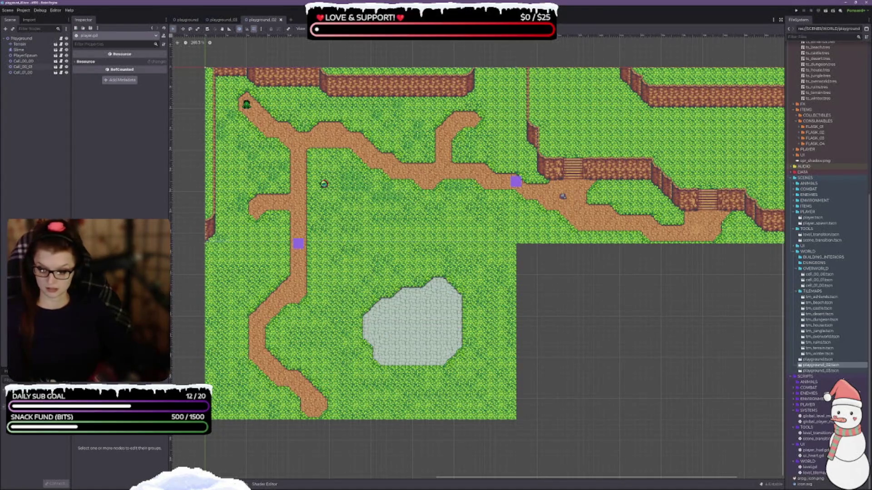
- Return to player.gd in VS Code and add a new line after queue_free() in free_level
{"action": "key", "text": "alt+Tab"}
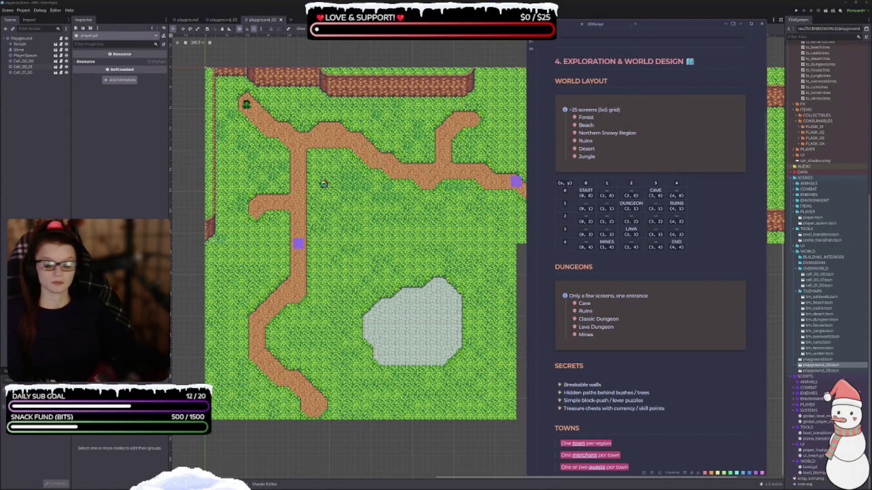
{"action": "key", "text": "alt+Tab"}
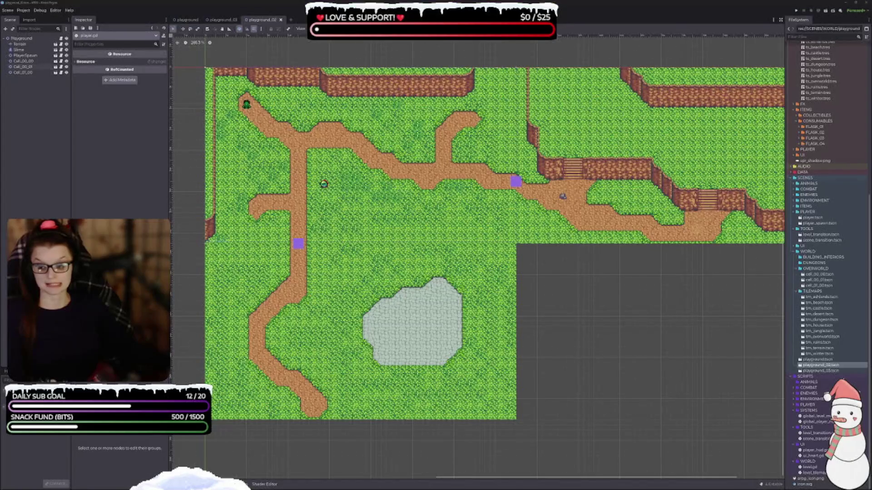
{"action": "key", "text": "alt+Tab"}
{"action": "left_click", "coordinate": [571, 111]}
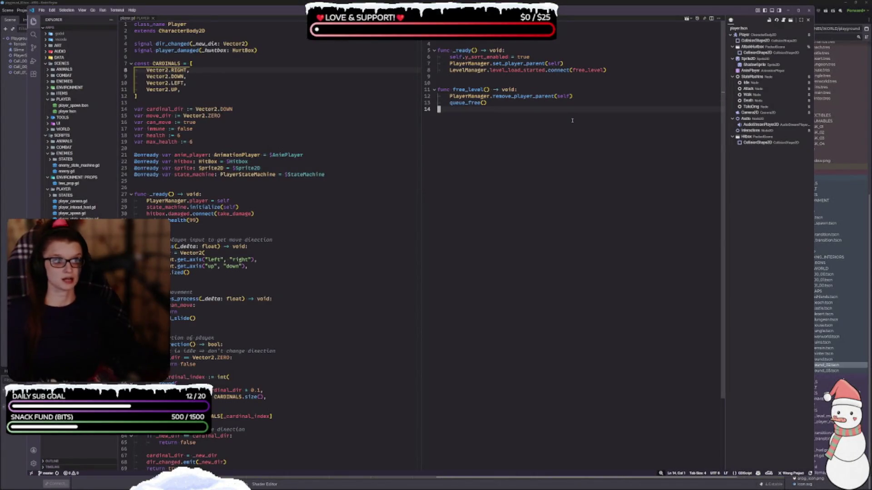
{"action": "key", "text": "Return"}
{"action": "key", "text": "Return"}
{"action": "key", "text": "Return"}
{"action": "type", "text": "update()"}
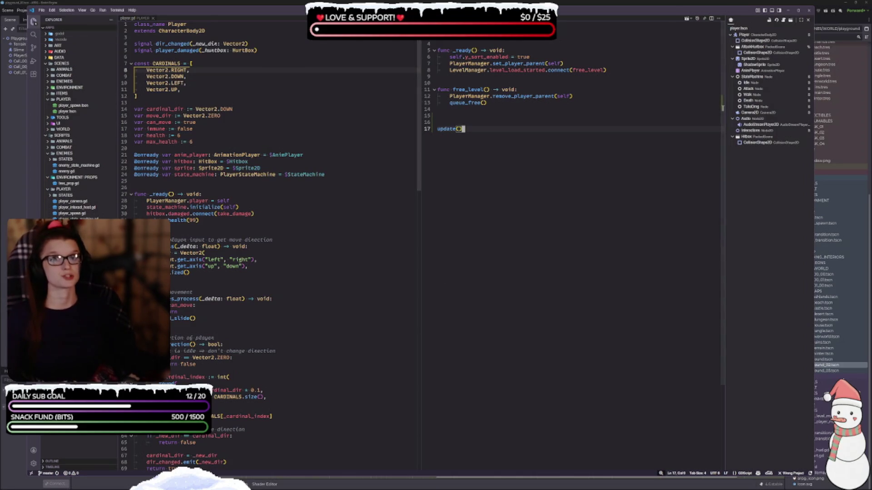
{"action": "left_click", "coordinate": [450, 234]}
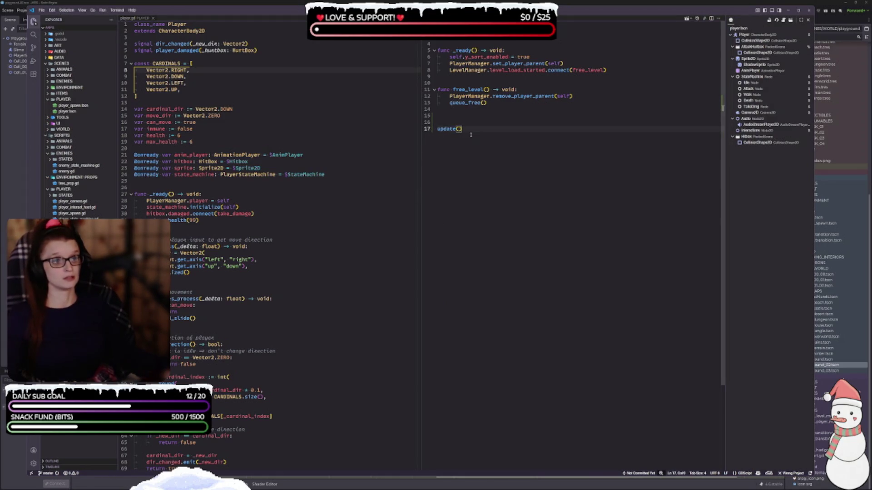
{"action": "double_click", "coordinate": [447, 129]}
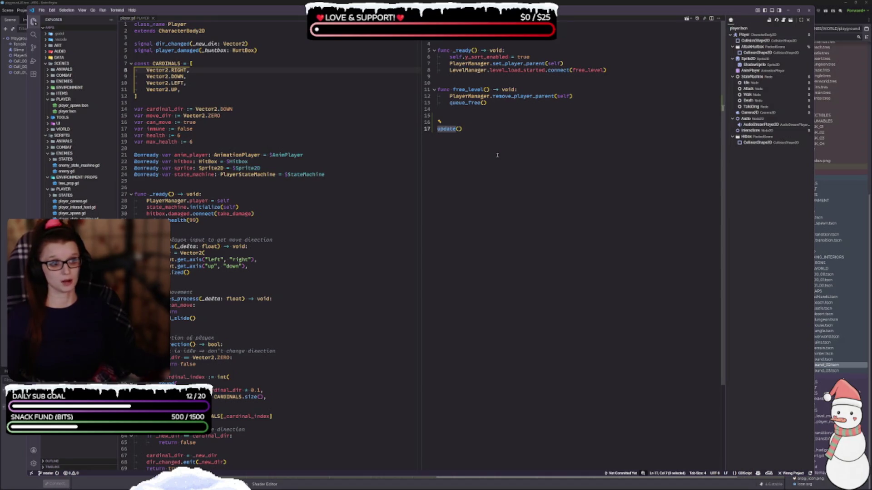
{"action": "key", "text": "Right"}
{"action": "key", "text": "Right"}
{"action": "key", "text": "shift+Home"}
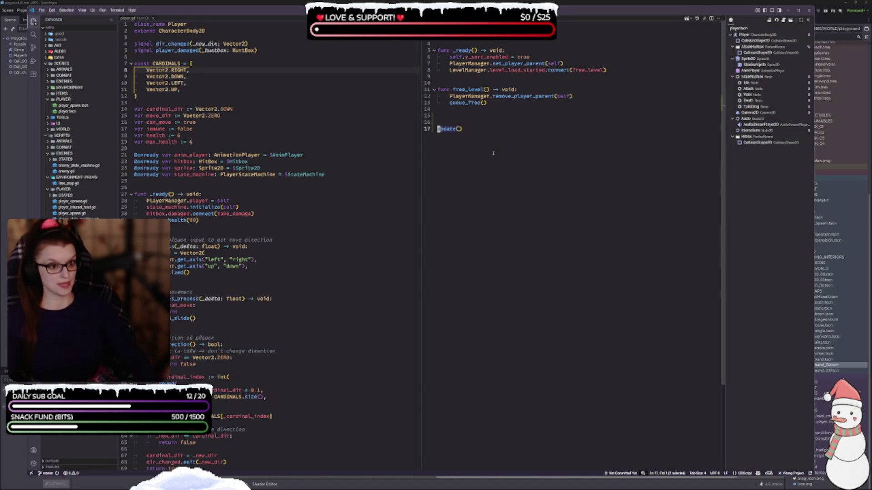
{"action": "key", "text": "BackSpace"}
{"action": "key", "text": "BackSpace"}
{"action": "key", "text": "BackSpace"}
{"action": "key", "text": "BackSpace"}
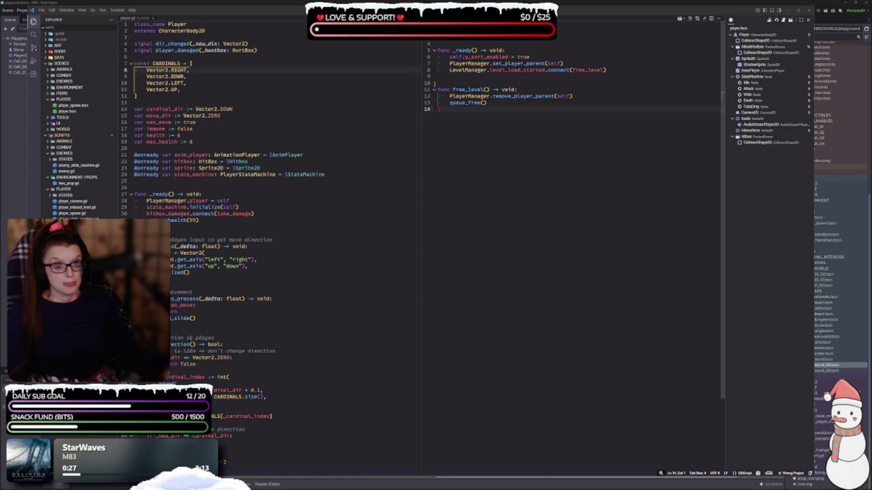
{"action": "left_click", "coordinate": [354, 175]}
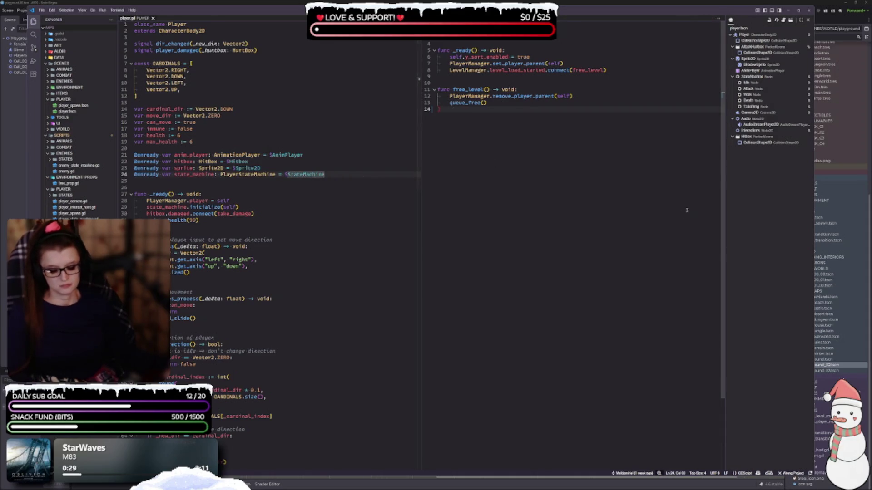
{"action": "left_click", "coordinate": [202, 220]}
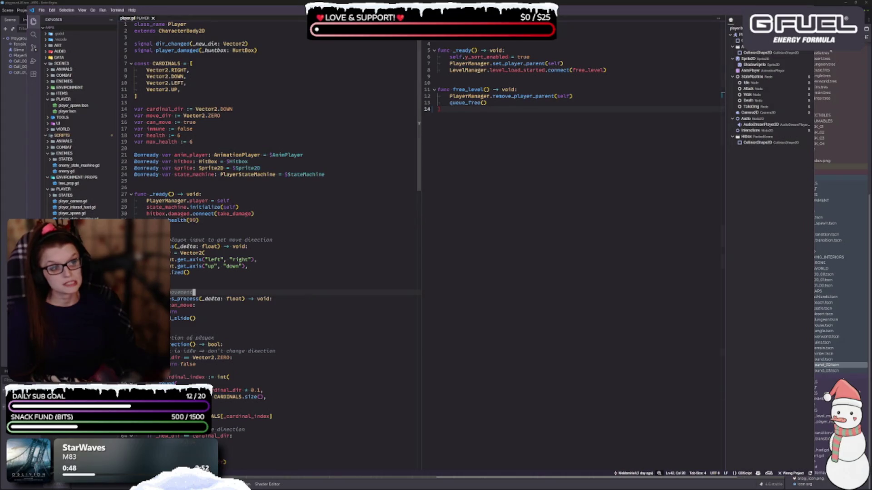
{"action": "left_click", "coordinate": [308, 293]}
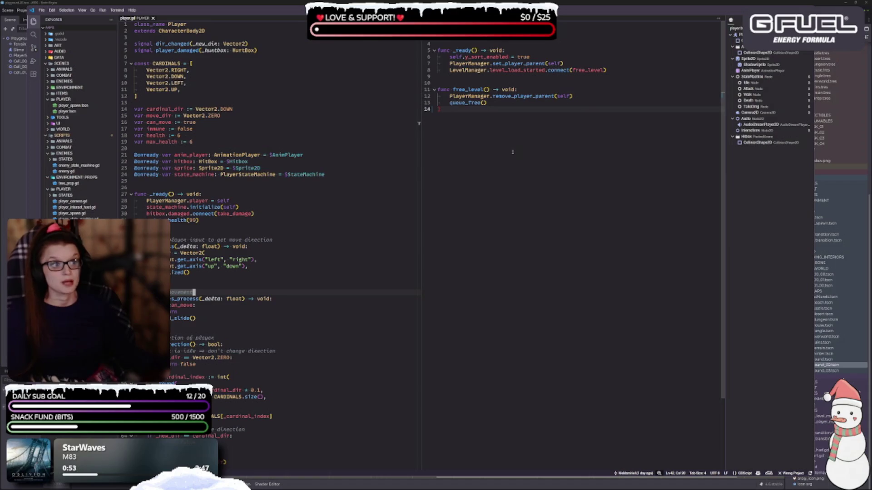
{"action": "left_click", "coordinate": [488, 159]}
{"action": "key", "text": "BackSpace"}
{"action": "key", "text": "BackSpace"}
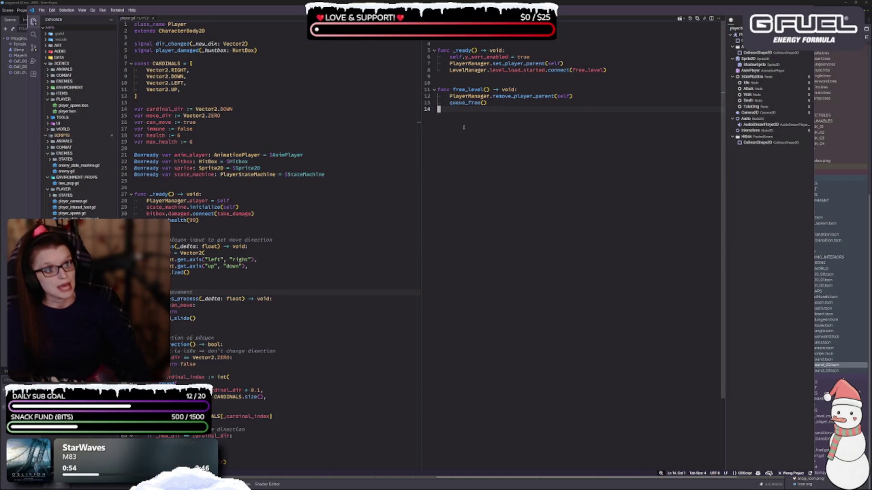
{"action": "key", "text": "Return"}
{"action": "key", "text": "Return"}
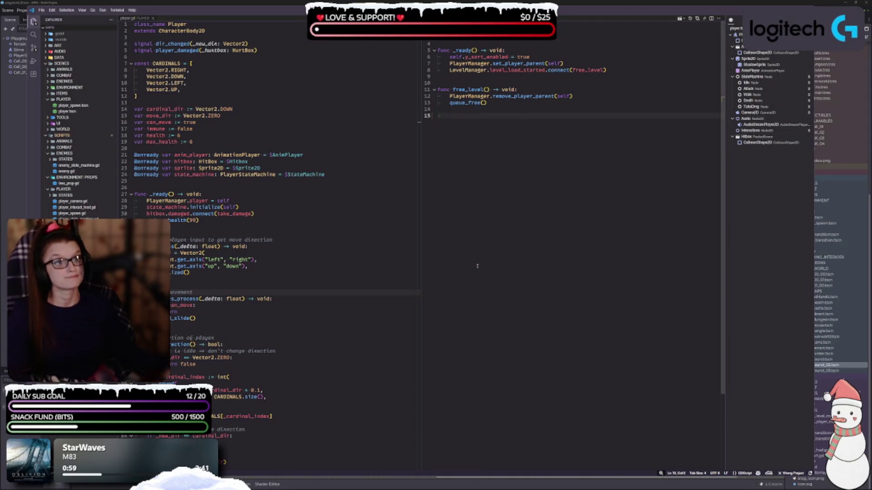
{"action": "left_click", "coordinate": [274, 240]}
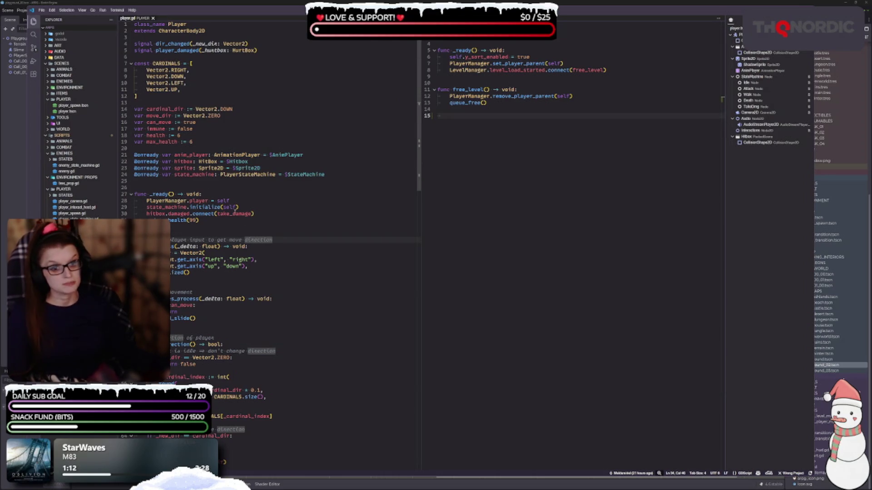
{"action": "left_click", "coordinate": [203, 221]}
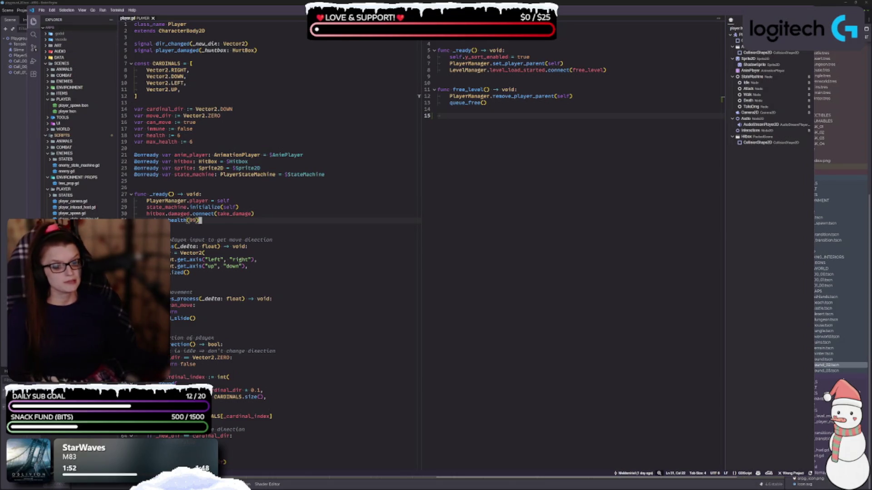
{"action": "left_click", "coordinate": [278, 266]}
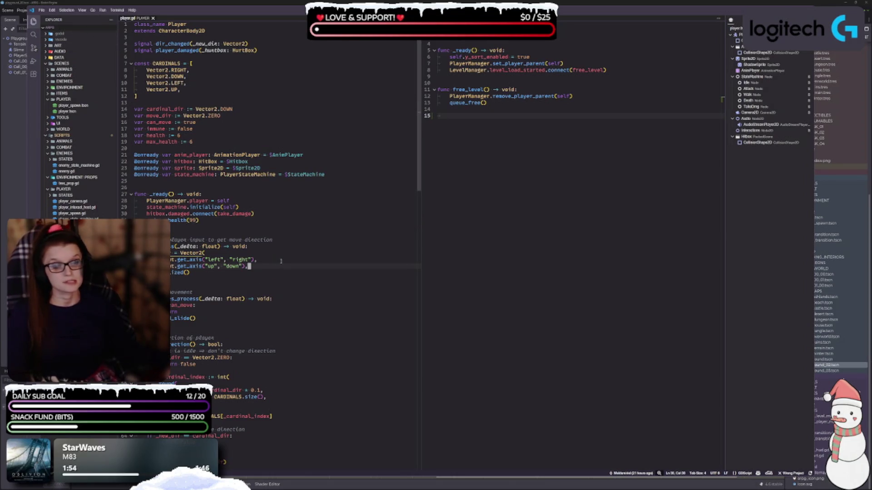
- Shrink the VS Code window and switch back to the Godot editor
{"action": "mouse_move", "coordinate": [28, 7]}
{"action": "left_mouse_down"}
{"action": "mouse_move", "coordinate": [54, 54]}
{"action": "mouse_move", "coordinate": [92, 79]}
{"action": "mouse_move", "coordinate": [63, 72]}
{"action": "mouse_move", "coordinate": [60, 39]}
{"action": "left_mouse_up"}
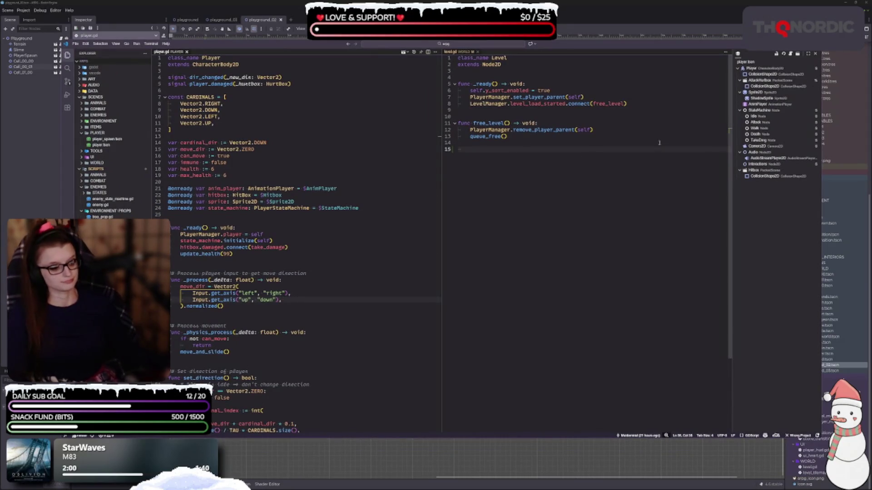
{"action": "key", "text": "alt+Tab"}
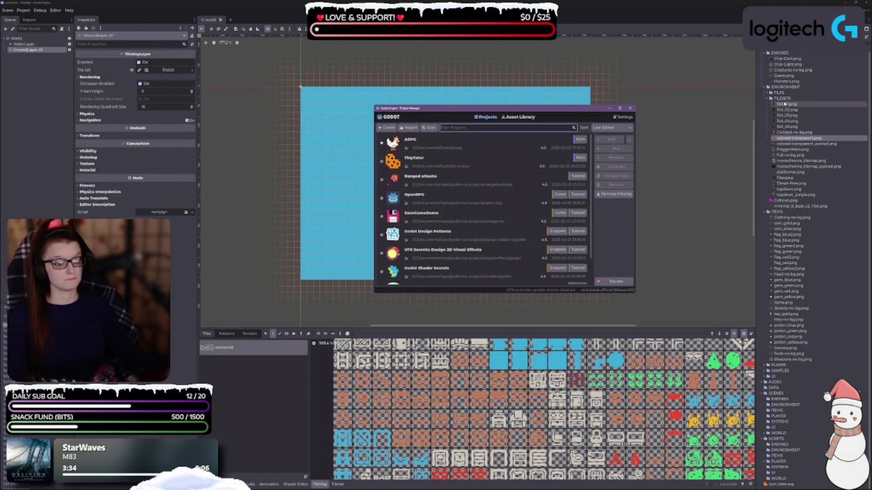
- Close the Godot Project Manager and move GitHub Desktop lower over the editor
{"action": "left_click", "coordinate": [630, 109]}
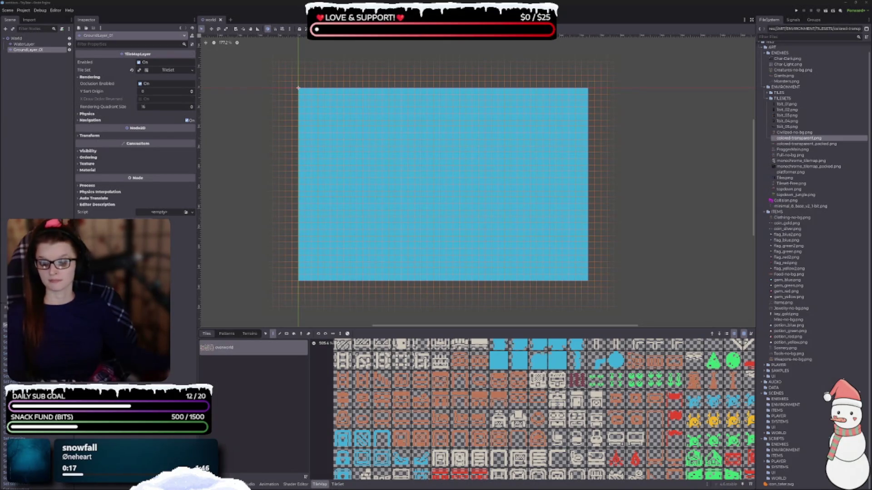
{"action": "mouse_move", "coordinate": [495, 135]}
{"action": "left_mouse_down"}
{"action": "mouse_move", "coordinate": [513, 203]}
{"action": "mouse_move", "coordinate": [522, 204]}
{"action": "left_mouse_up"}
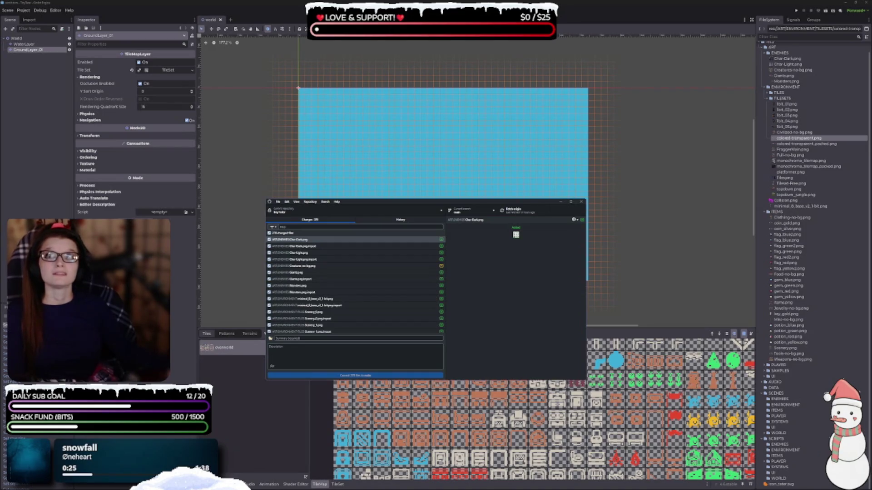
- Commit the 278 changed files to main with summary '4edanchre' and push to origin
{"action": "left_click", "coordinate": [374, 363]}
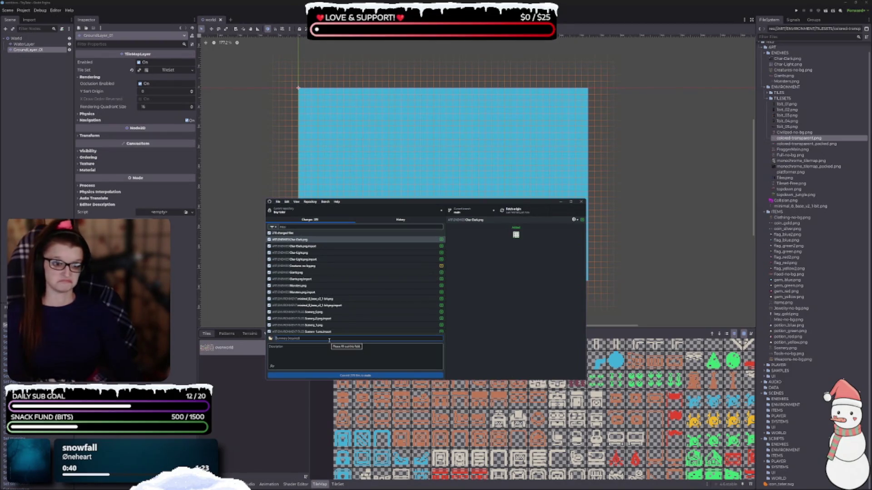
{"action": "type", "text": "4"}
{"action": "type", "text": "ed"}
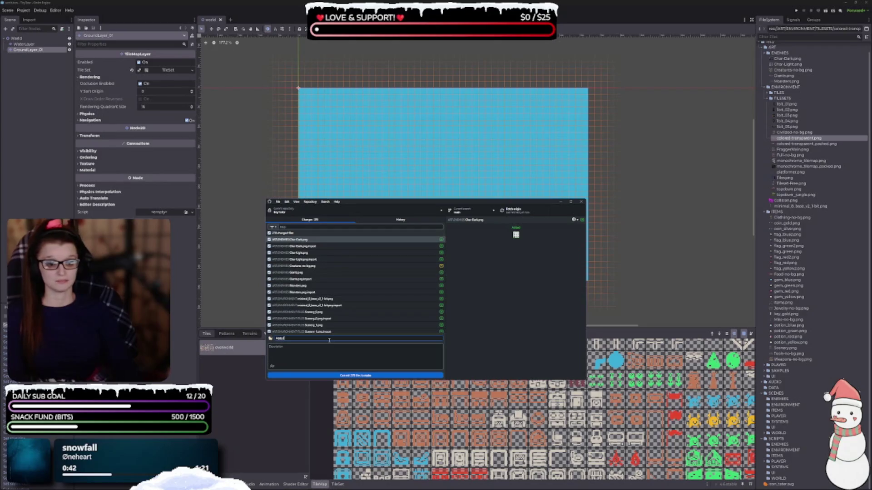
{"action": "type", "text": "a bu"}
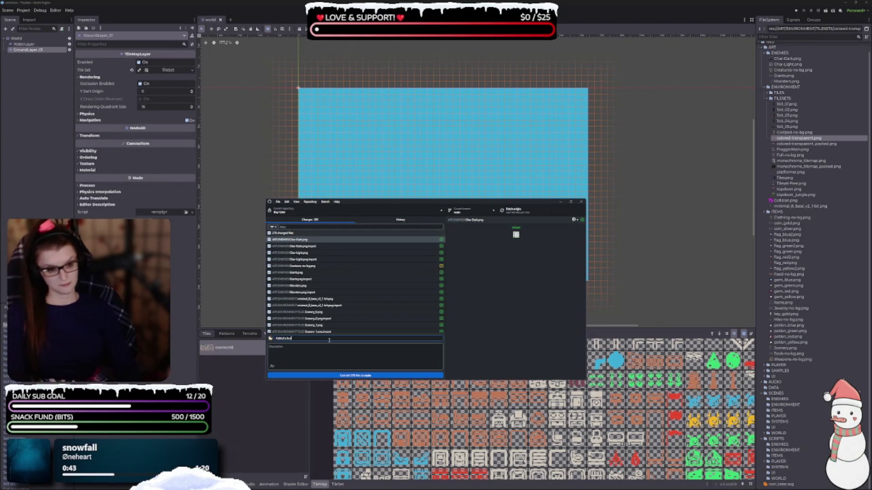
{"action": "type", "text": "nch fo"}
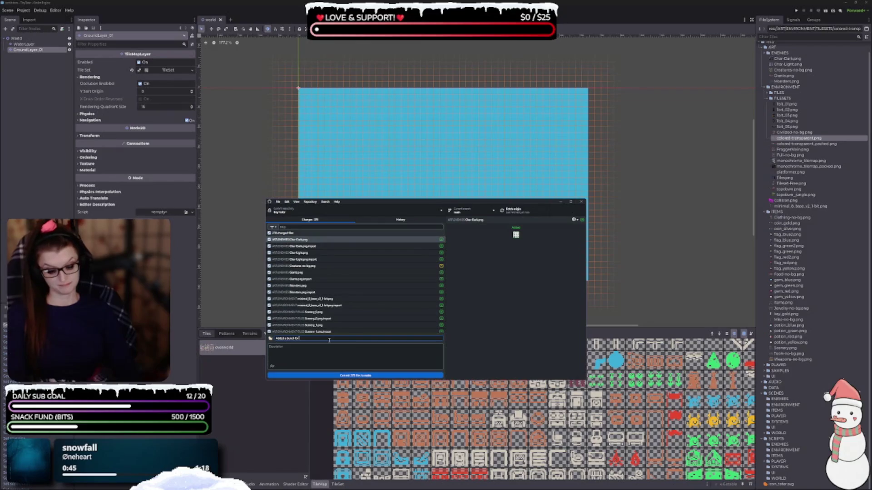
{"action": "type", "text": "rites"}
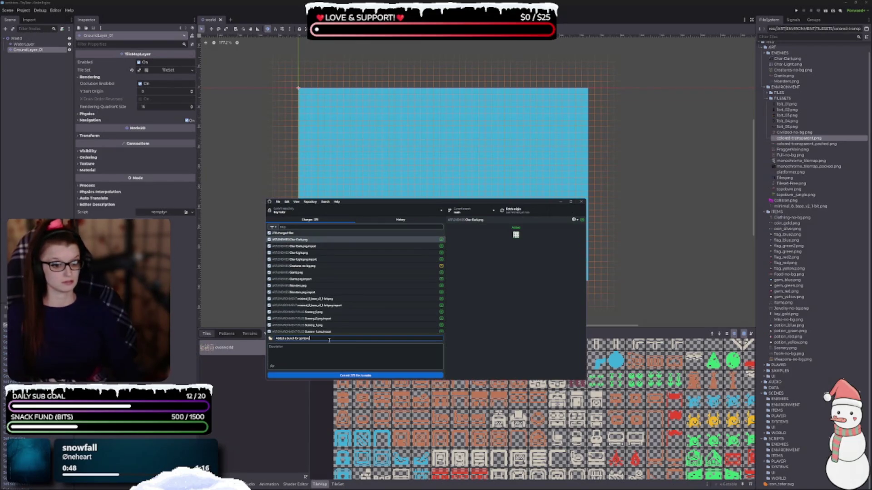
{"action": "key", "text": "BackSpace"}
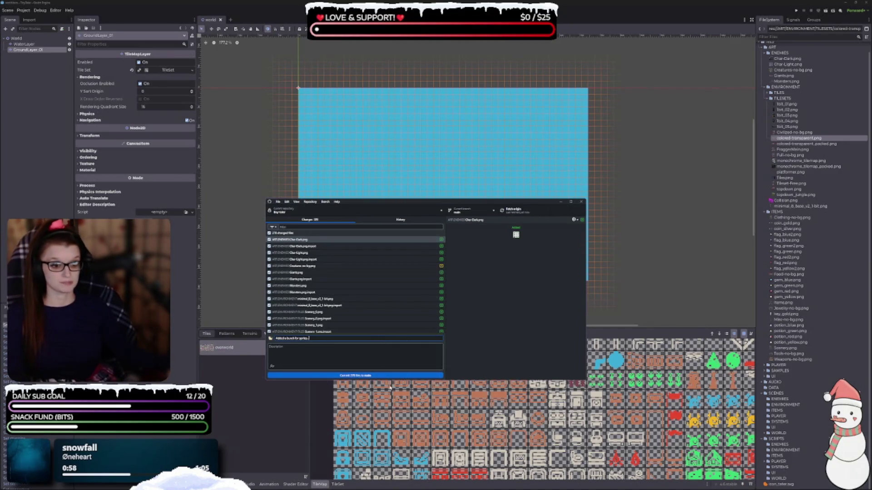
{"action": "left_click", "coordinate": [375, 376]}
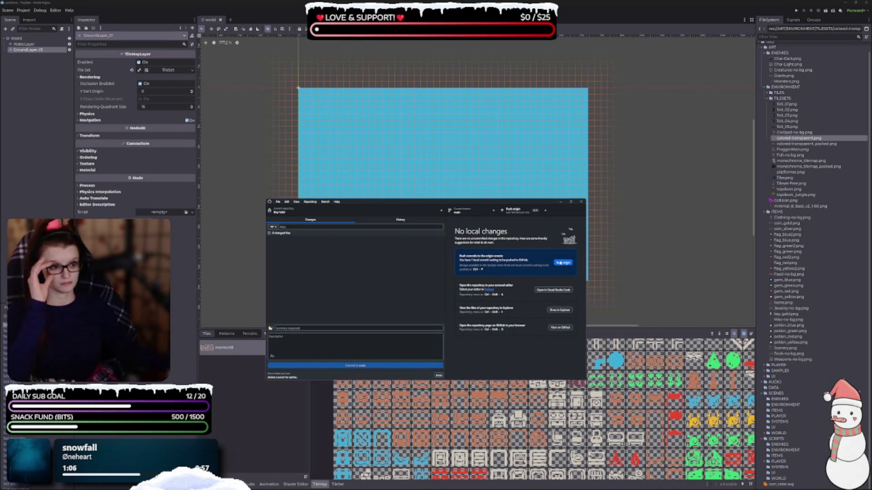
{"action": "left_click", "coordinate": [563, 262]}
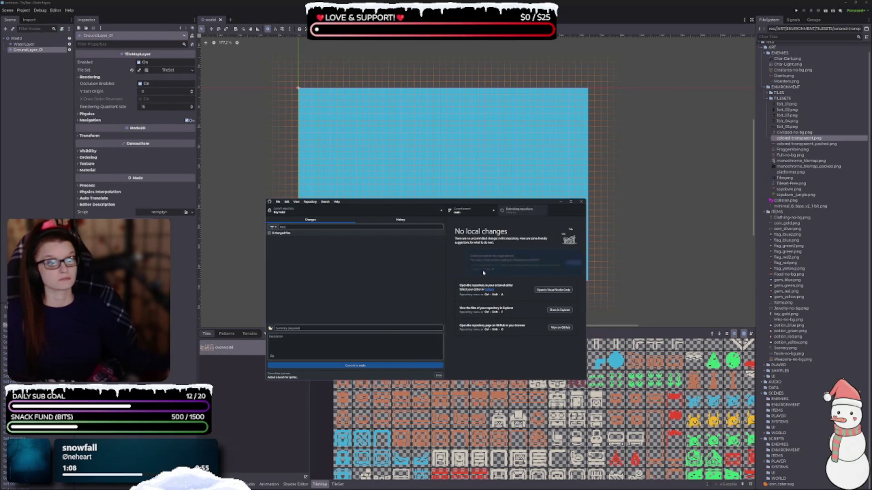
- Switch to the ecg repository and back to tiny-tale, then hide GitHub Desktop
{"action": "key", "text": "ctrl+t"}
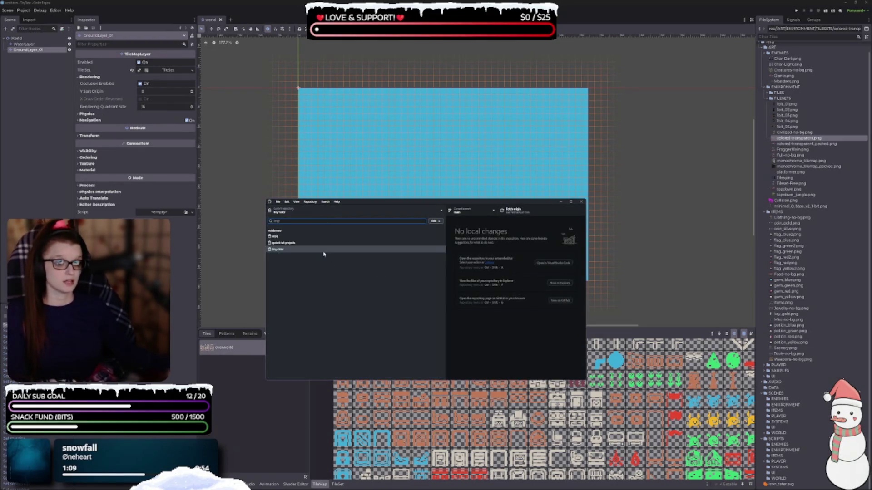
{"action": "left_click", "coordinate": [318, 236]}
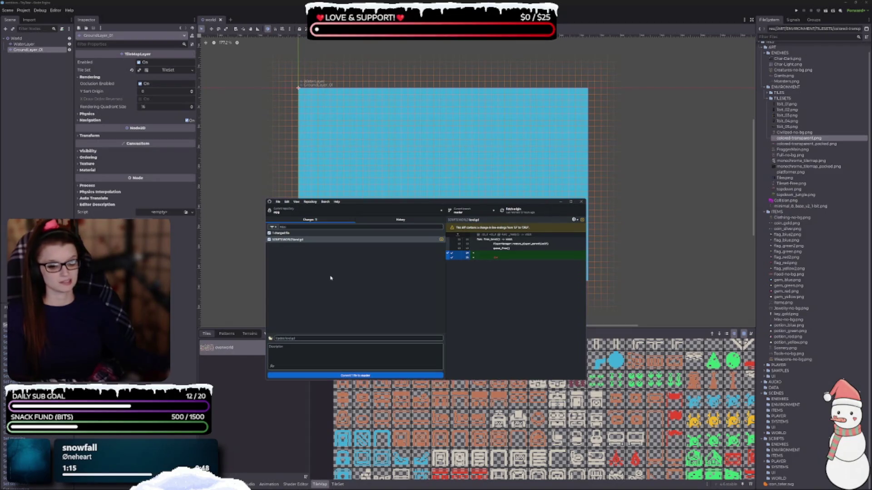
{"action": "left_click", "coordinate": [318, 211]}
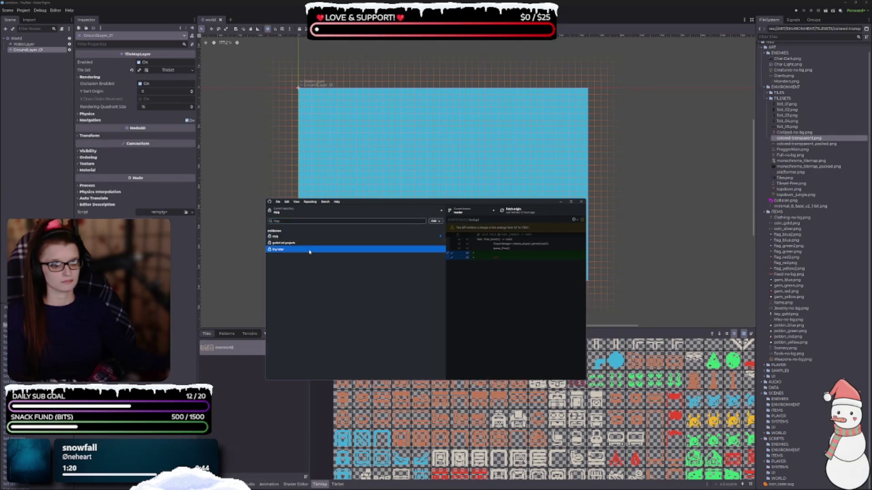
{"action": "left_click", "coordinate": [309, 250]}
{"action": "left_click_drag", "start_coordinate": [521, 205], "coordinate": [524, 277]}
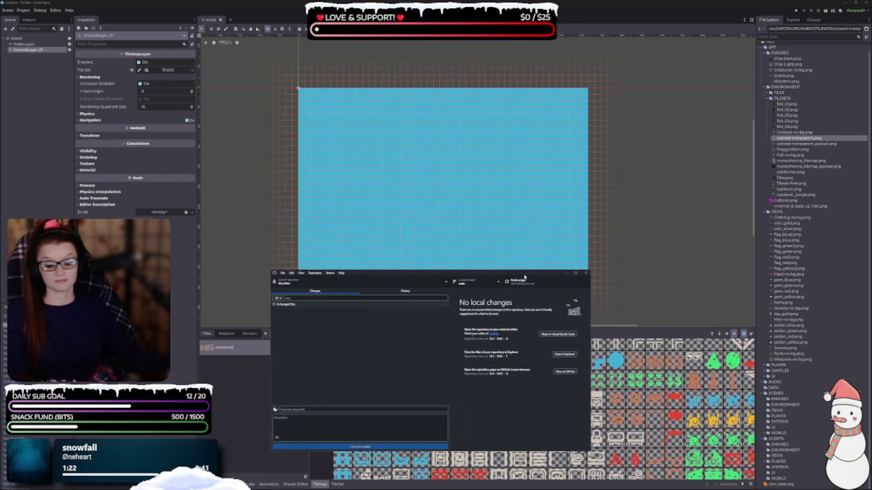
{"action": "left_click", "coordinate": [566, 273]}
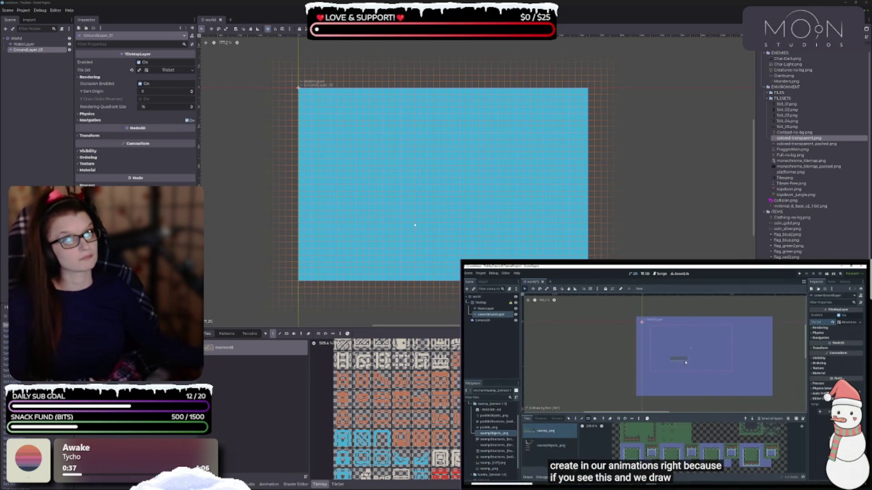
- Select GroundLayer_01 in the Scene dock and open its TileSet resource in the Inspector
{"action": "mouse_move", "coordinate": [575, 470]}
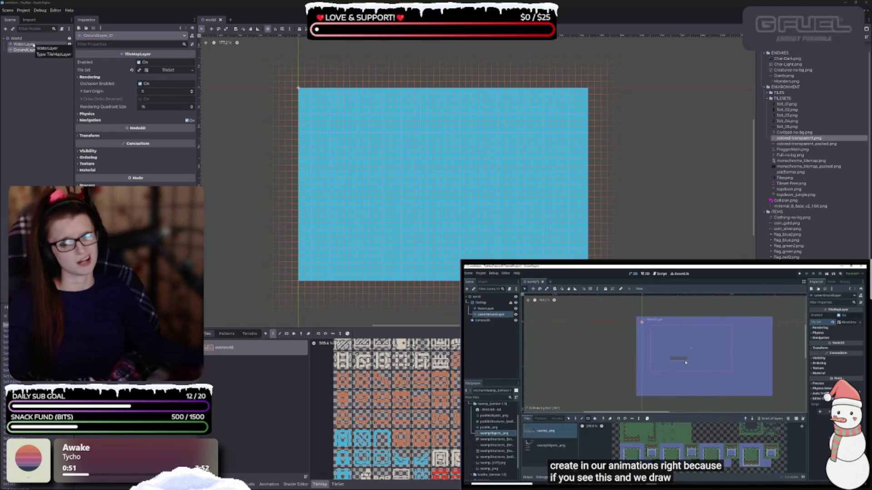
{"action": "left_click", "coordinate": [33, 51]}
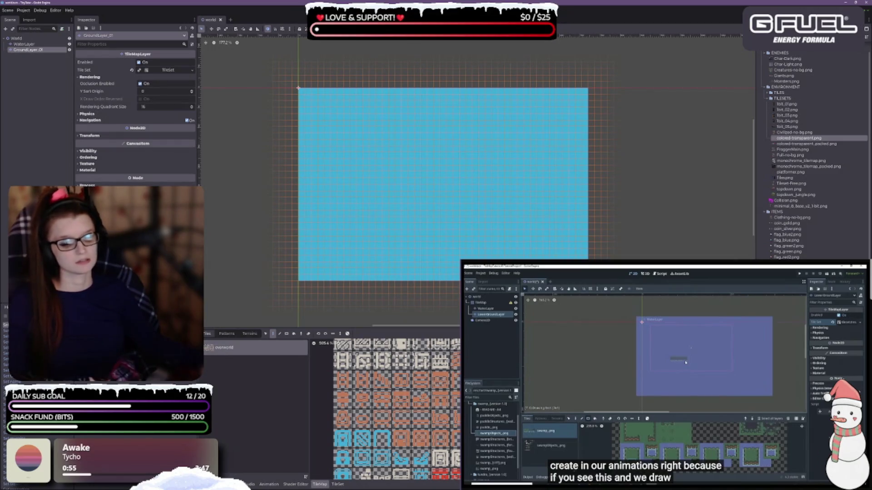
{"action": "left_click", "coordinate": [168, 70]}
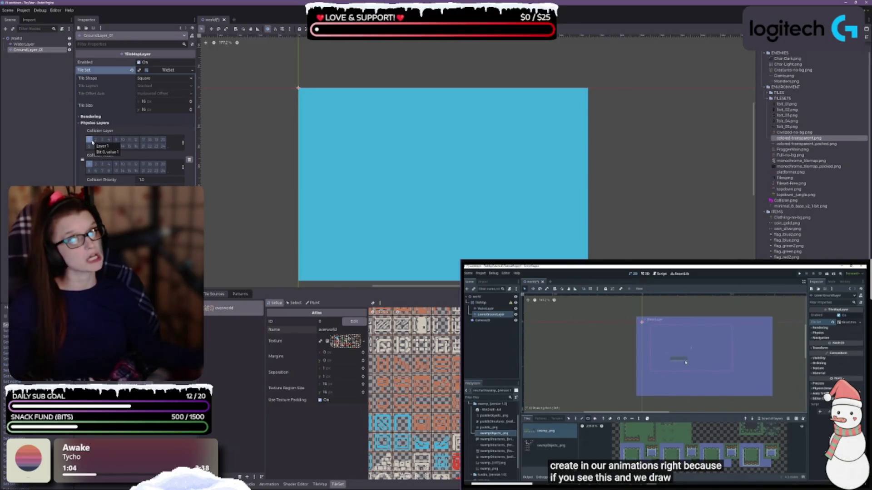
- Open the 2D Physics layer names and name layer 1 Player
{"action": "left_click", "coordinate": [182, 143]}
{"action": "left_click", "coordinate": [157, 148]}
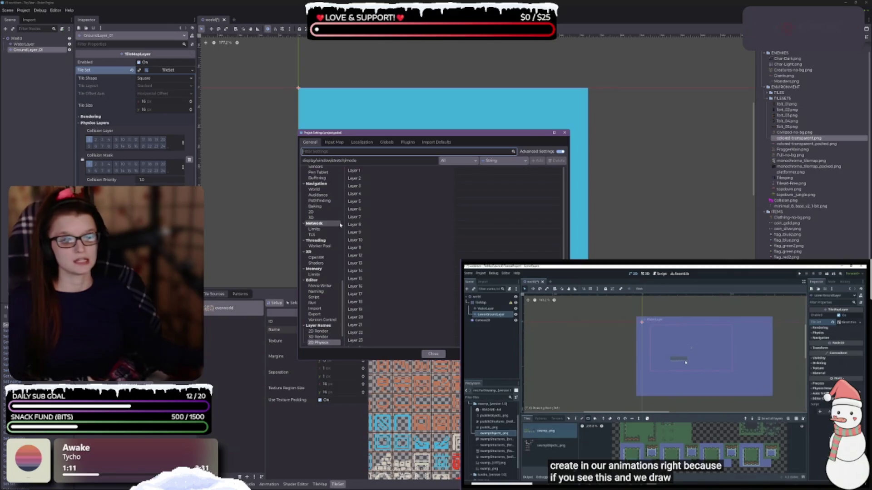
{"action": "left_click", "coordinate": [475, 172]}
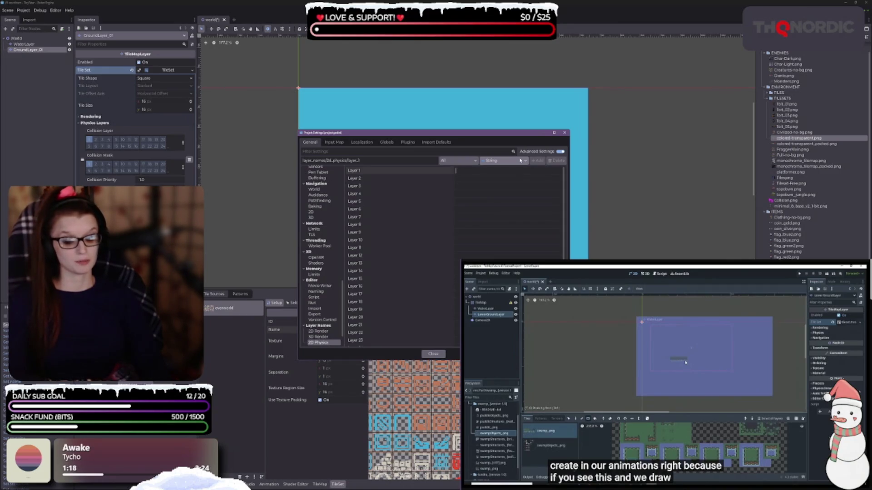
{"action": "type", "text": "Player"}
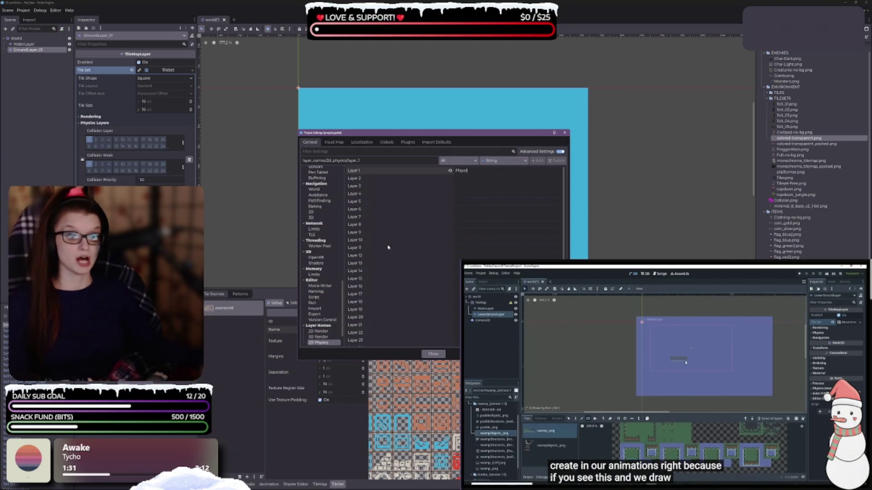
- Name physics layer 9 Enemies and layer 2 DmgPlayer
{"action": "left_click", "coordinate": [477, 240]}
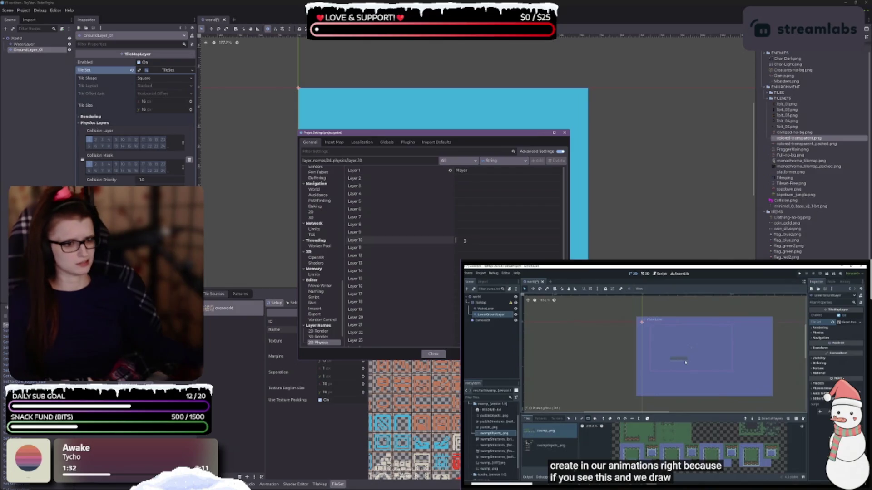
{"action": "left_click", "coordinate": [522, 234]}
{"action": "type", "text": "En"}
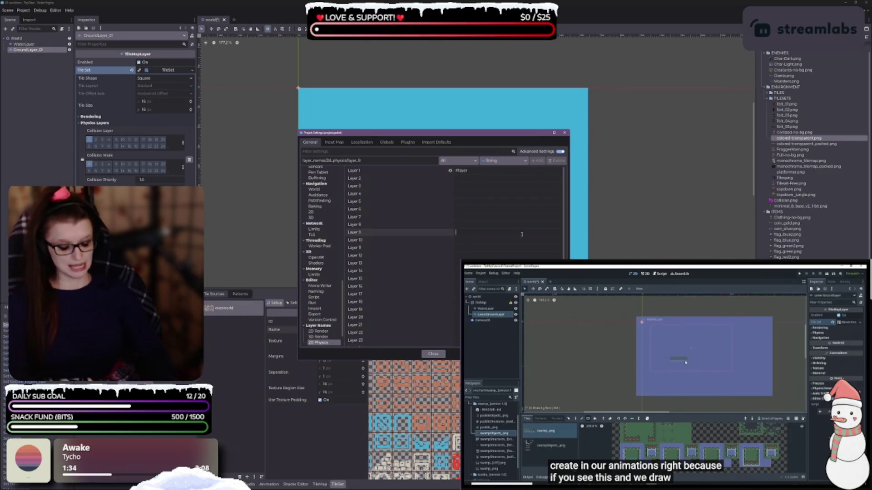
{"action": "type", "text": "emies"}
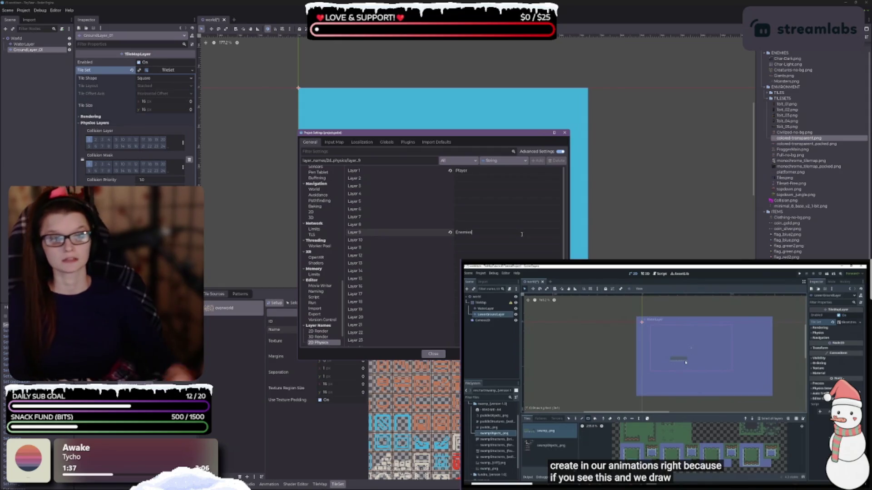
{"action": "left_click", "coordinate": [464, 178]}
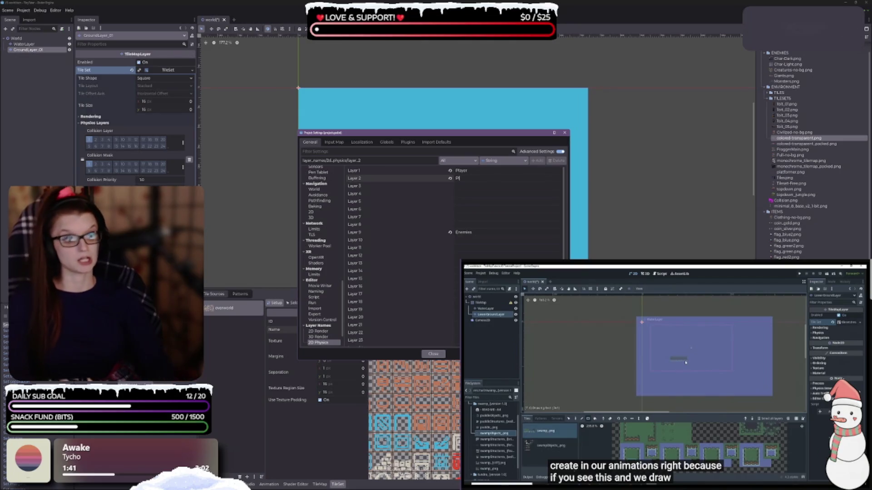
{"action": "type", "text": "Player"}
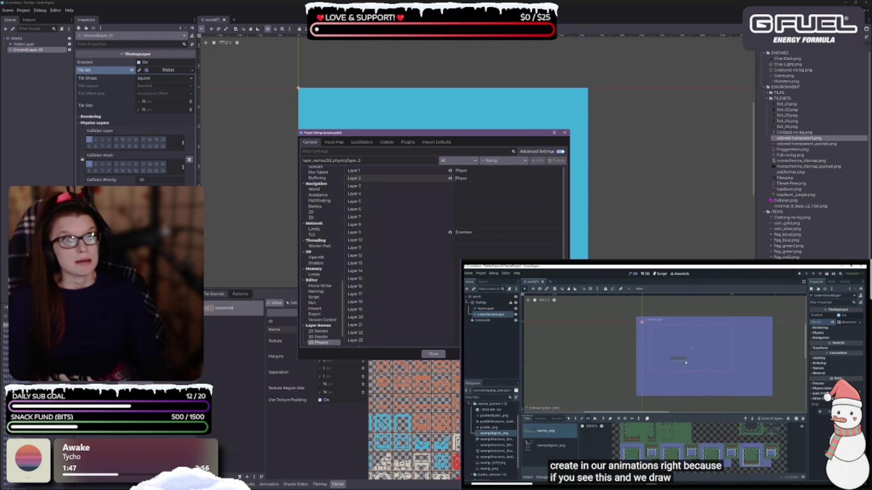
{"action": "key", "text": "ctrl+a"}
{"action": "type", "text": "Dmg"}
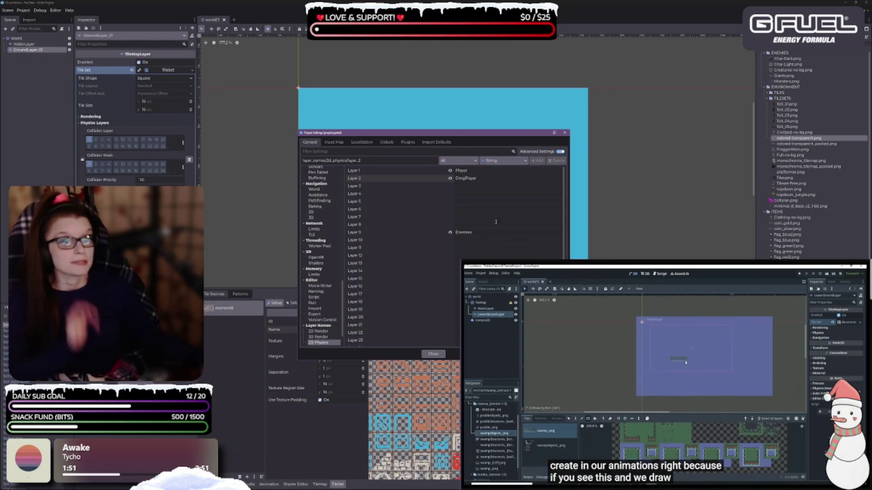
{"action": "left_click", "coordinate": [480, 170]}
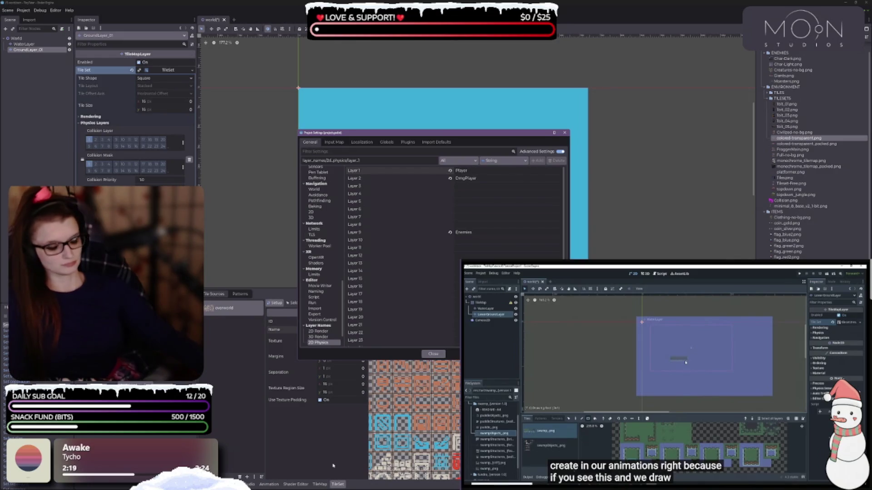
- Confirm layer 1 as Player and name physics layer 4 Walls
{"action": "key", "text": "Return"}
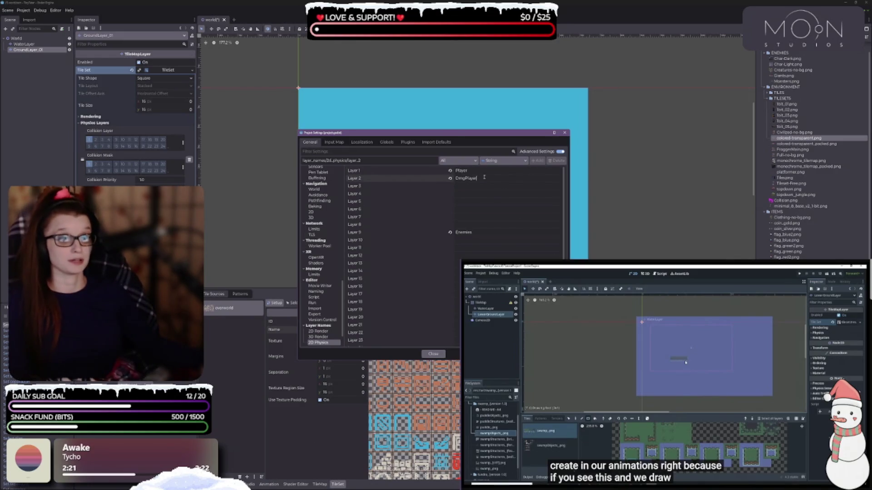
{"action": "left_click", "coordinate": [409, 186]}
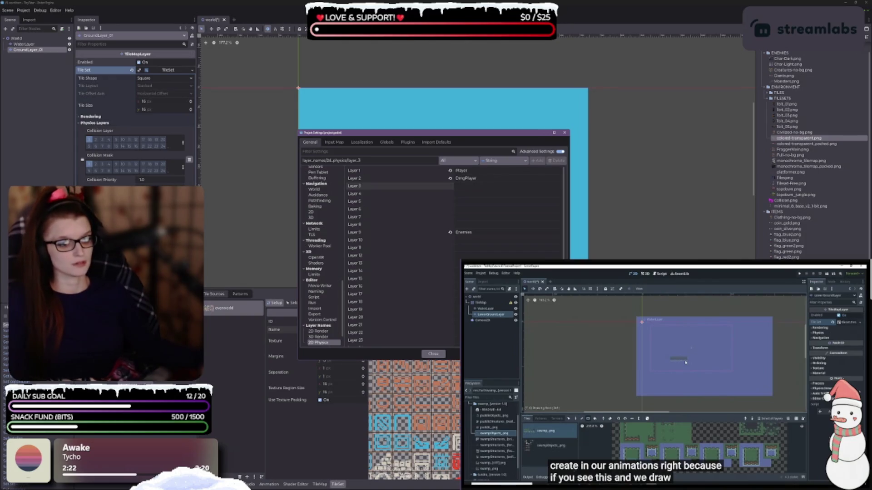
{"action": "left_click", "coordinate": [465, 193]}
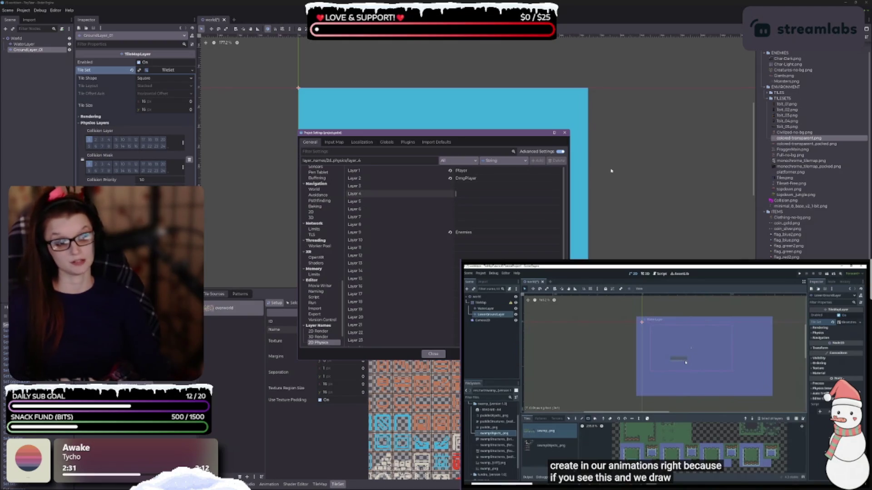
{"action": "type", "text": "Walls"}
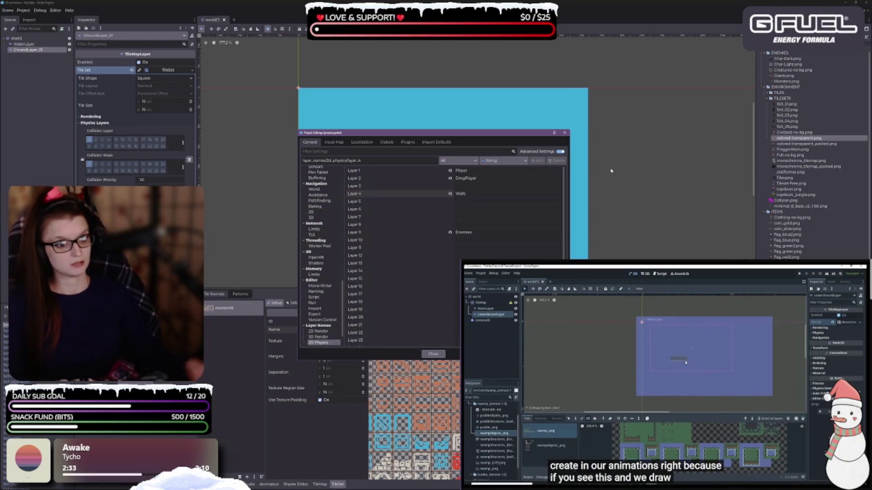
{"action": "left_click", "coordinate": [471, 199]}
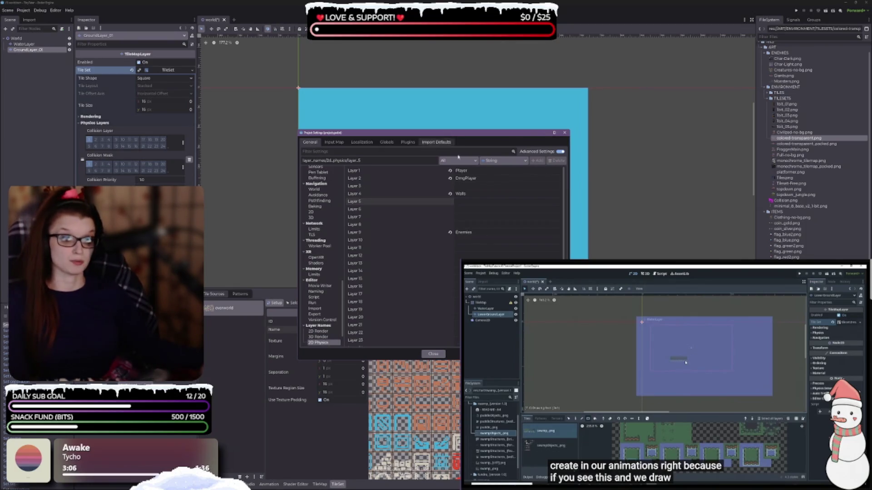
- Name physics layer 10 DmgEnemies and close the Project Settings
{"action": "left_click", "coordinate": [486, 240]}
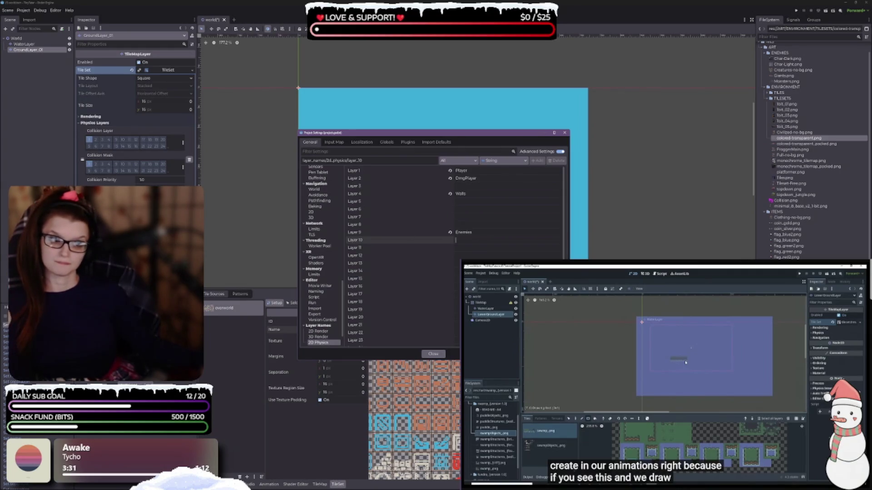
{"action": "type", "text": "DmgE"}
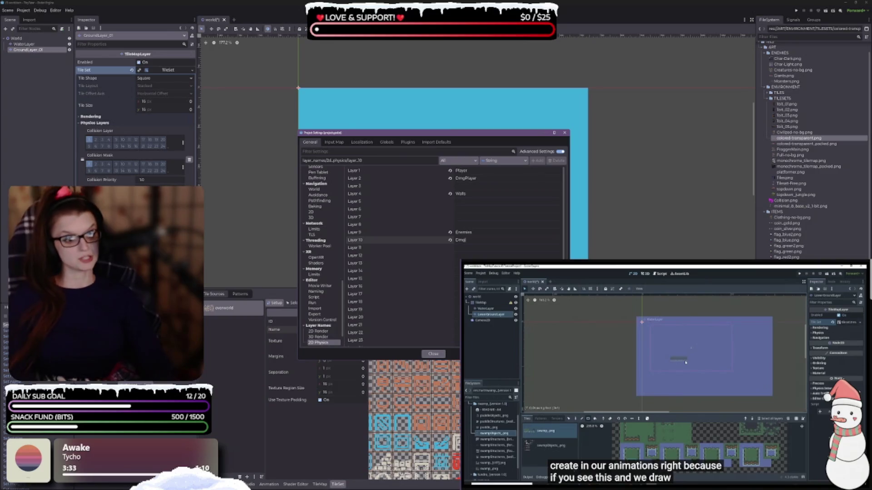
{"action": "type", "text": "nemies"}
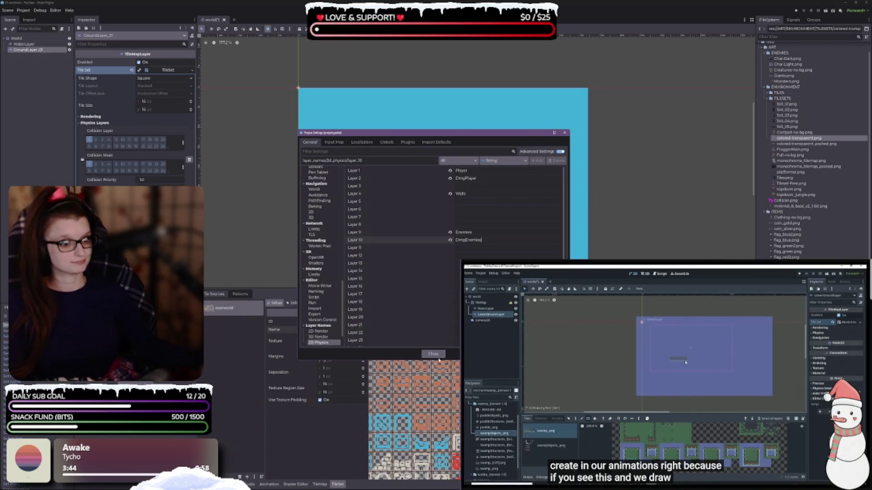
{"action": "left_click", "coordinate": [480, 256]}
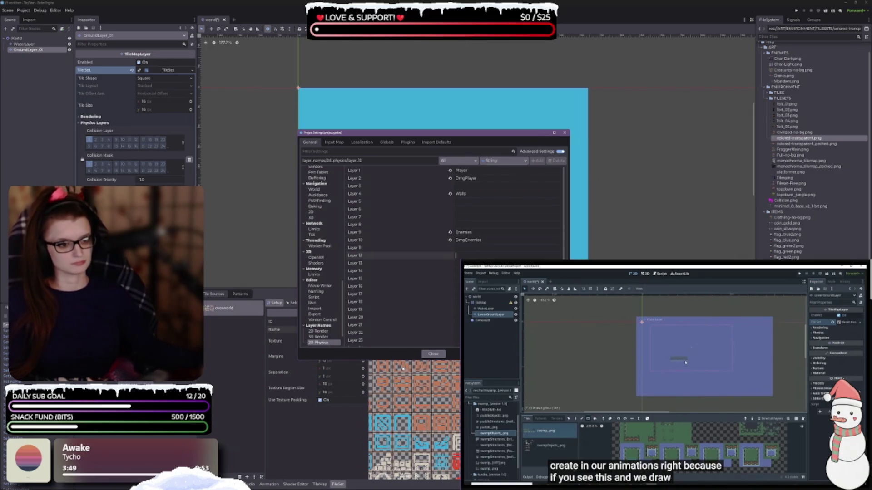
{"action": "left_click", "coordinate": [434, 355]}
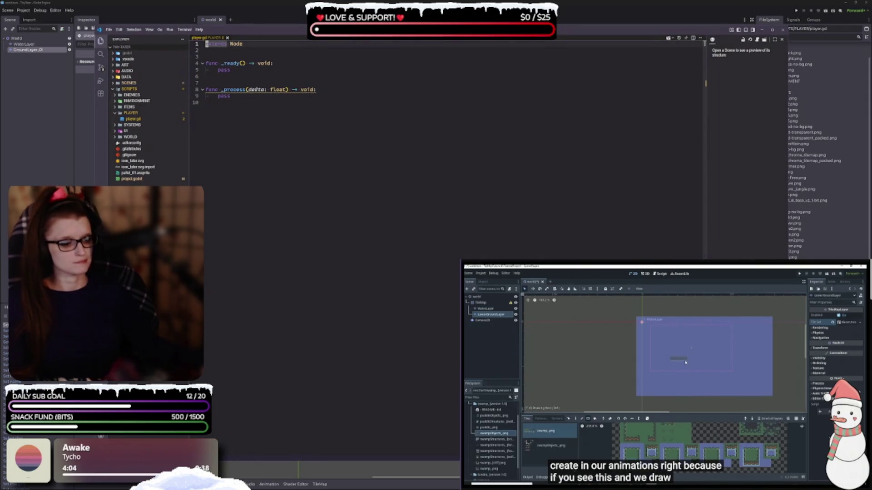
- Zoom the player.gd code text in, then shrink it back to normal size
{"action": "key", "text": "ctrl+equal"}
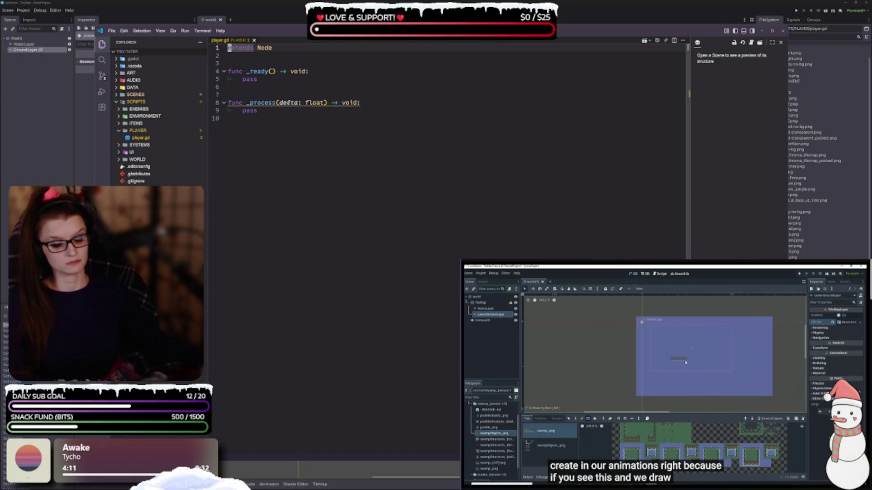
{"action": "left_click", "coordinate": [378, 207]}
{"action": "key", "text": "ctrl+minus"}
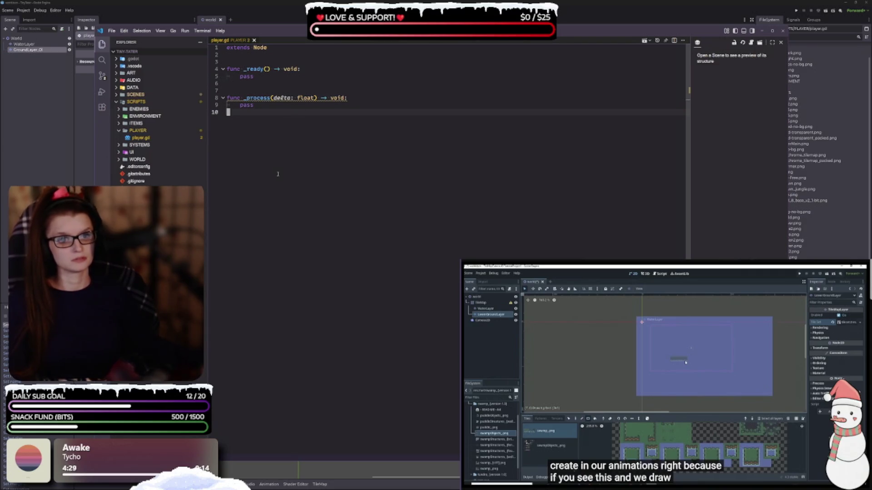
- Narrow the Explorer sidebar and expand SCENES and WORLD to reveal world.tscn
{"action": "left_click_drag", "start_coordinate": [208, 152], "coordinate": [197, 153]}
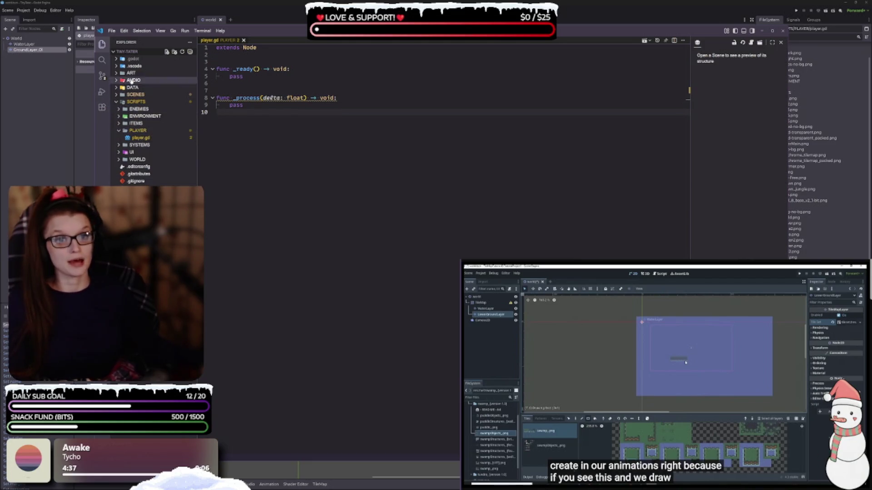
{"action": "left_click", "coordinate": [132, 95]}
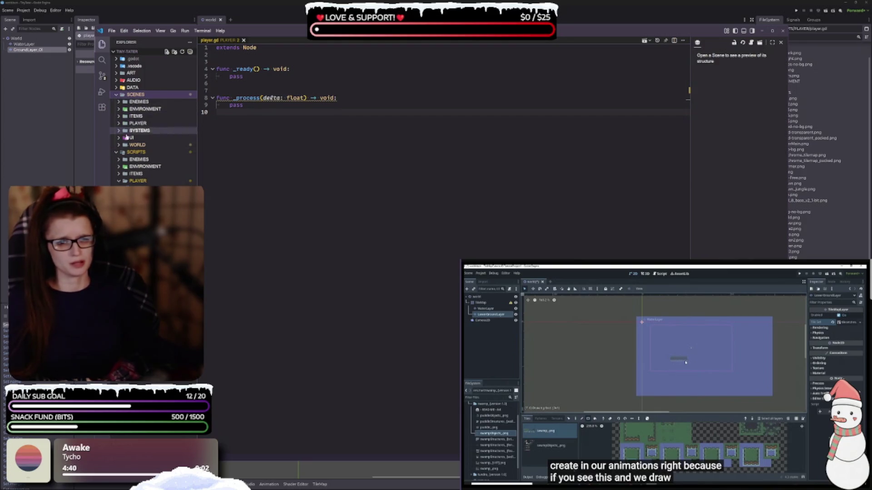
{"action": "left_click", "coordinate": [119, 145]}
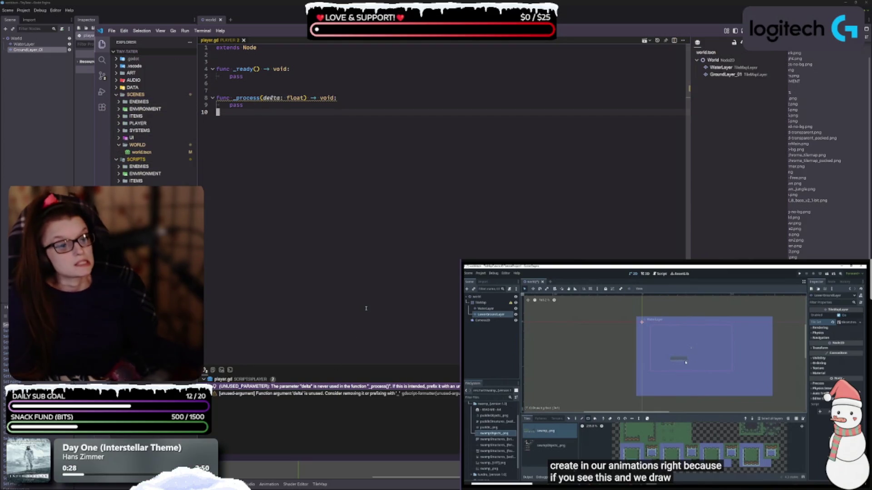
- Close the Problems panel and set VS Code aside to return to Godot
{"action": "key", "text": "ctrl+j"}
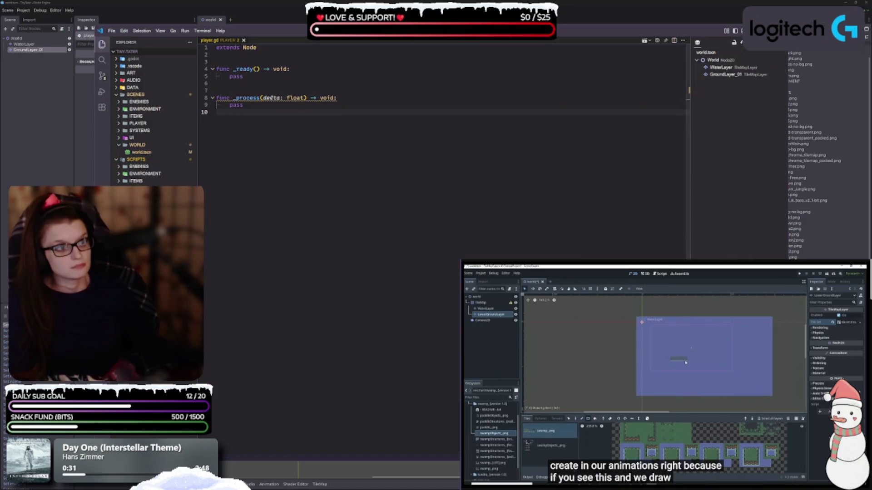
{"action": "left_click_drag", "start_coordinate": [259, 35], "coordinate": [252, 35]}
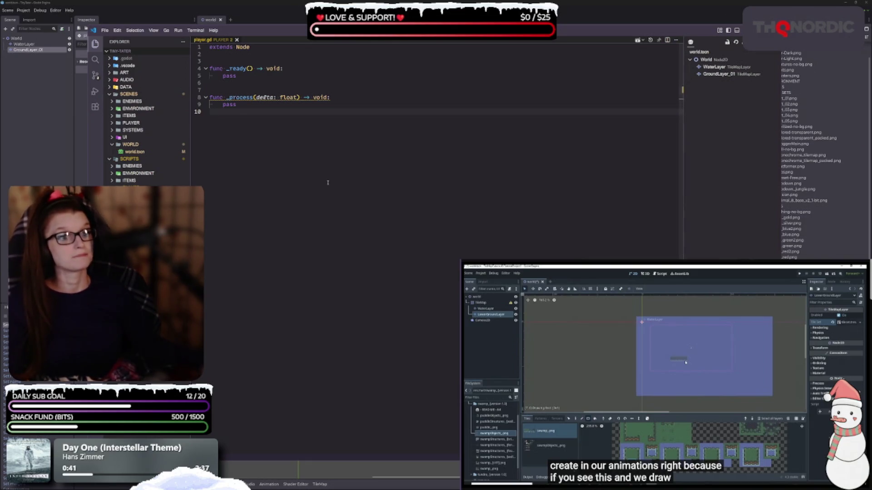
{"action": "key", "text": "alt+Tab"}
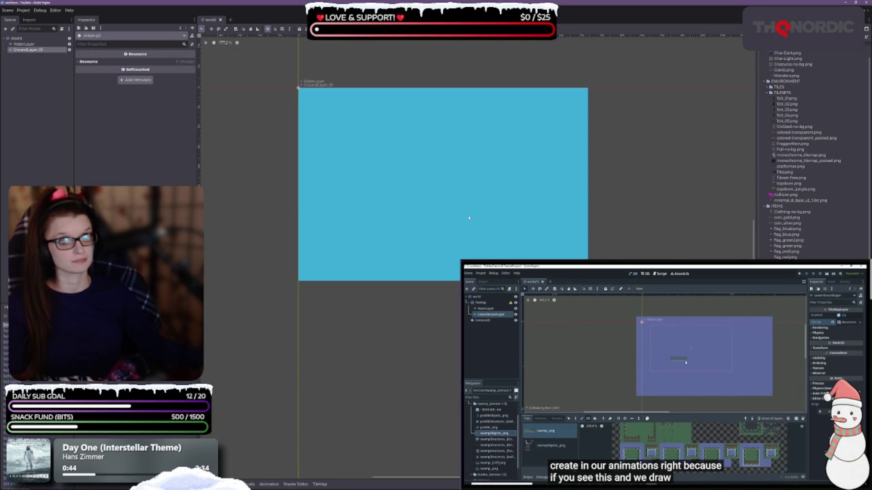
- Select GroundLayer_01 for tile painting and drag the TileMap panel taller to show more tiles
{"action": "left_click", "coordinate": [25, 49]}
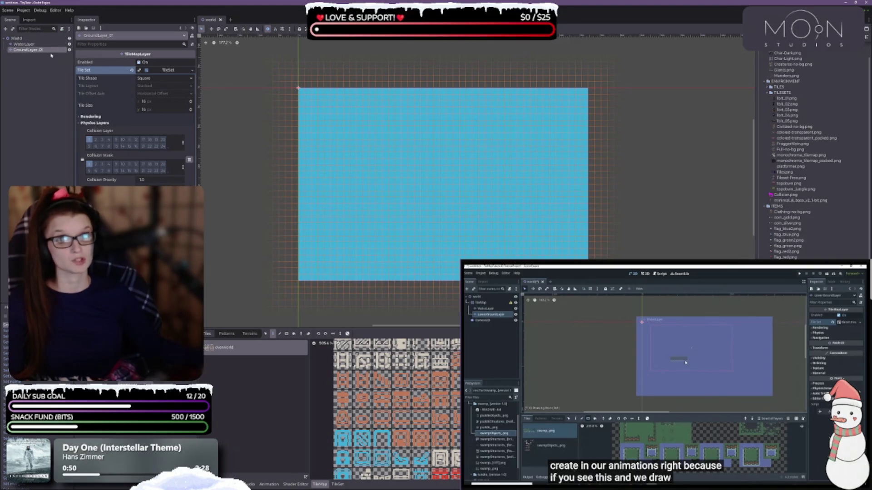
{"action": "left_click", "coordinate": [25, 44]}
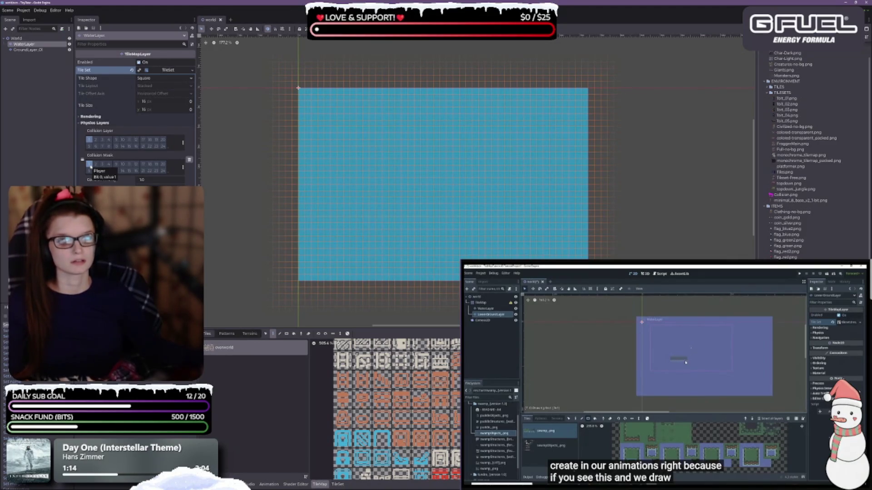
{"action": "left_click", "coordinate": [29, 50]}
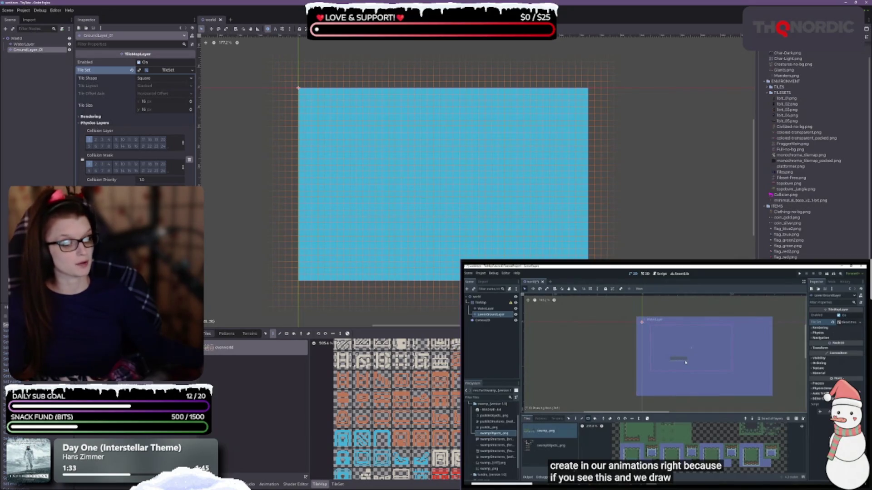
{"action": "mouse_move", "coordinate": [452, 326]}
{"action": "left_mouse_down"}
{"action": "mouse_move", "coordinate": [452, 208]}
{"action": "mouse_move", "coordinate": [451, 275]}
{"action": "mouse_move", "coordinate": [452, 264]}
{"action": "left_mouse_up"}
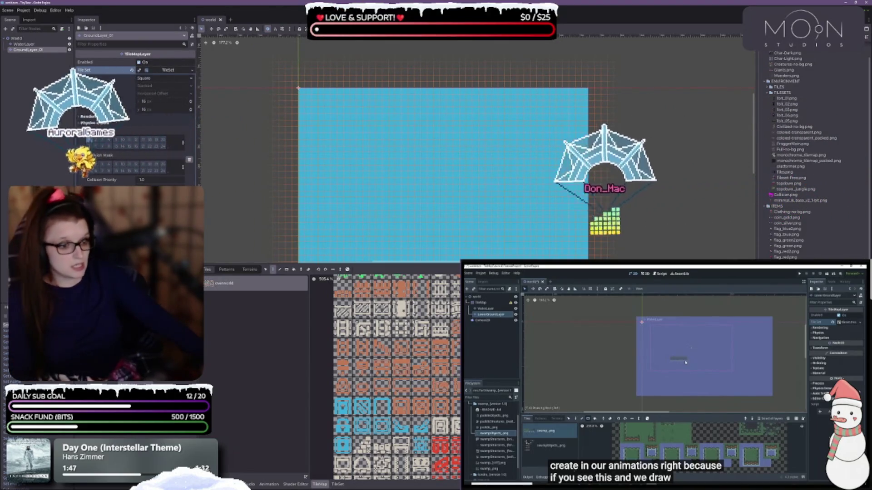
{"action": "scroll", "coordinate": [397, 377], "scroll_direction": "up", "scroll_amount": 3}
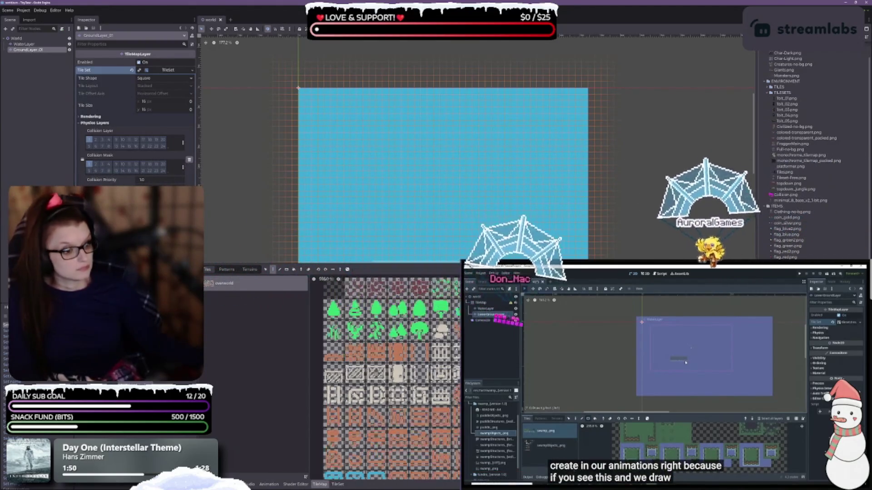
{"action": "scroll", "coordinate": [398, 377], "scroll_direction": "up", "scroll_amount": 2}
{"action": "scroll", "coordinate": [385, 377], "scroll_direction": "down", "scroll_amount": 3}
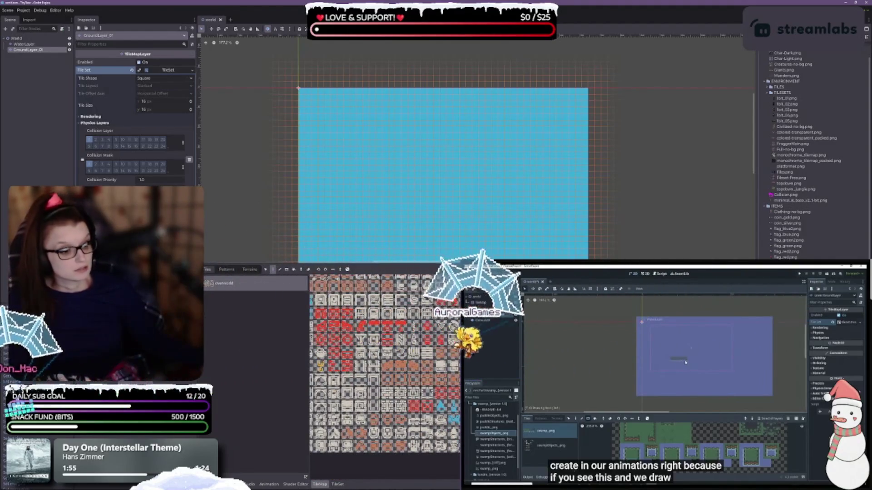
{"action": "scroll", "coordinate": [385, 366], "scroll_direction": "down", "scroll_amount": 5}
{"action": "scroll", "coordinate": [385, 377], "scroll_direction": "up", "scroll_amount": 8}
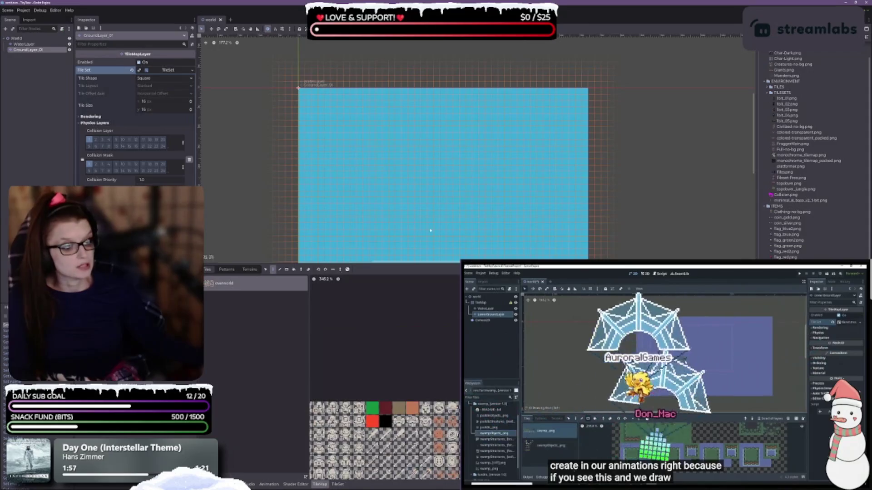
{"action": "scroll", "coordinate": [385, 377], "scroll_direction": "down", "scroll_amount": 5}
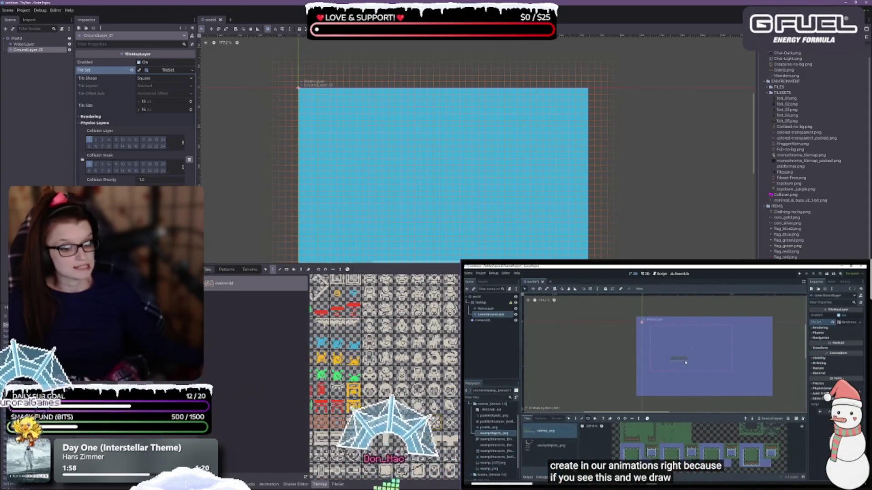
{"action": "scroll", "coordinate": [386, 376], "scroll_direction": "down", "scroll_amount": 5}
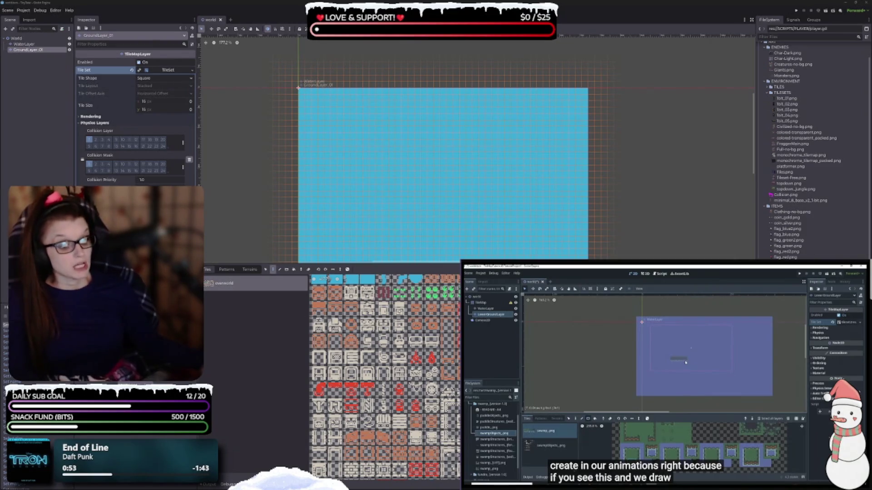
- Scroll and zoom through the overworld atlas to locate the solid green tile
{"action": "scroll", "coordinate": [447, 390], "scroll_direction": "up", "scroll_amount": 1}
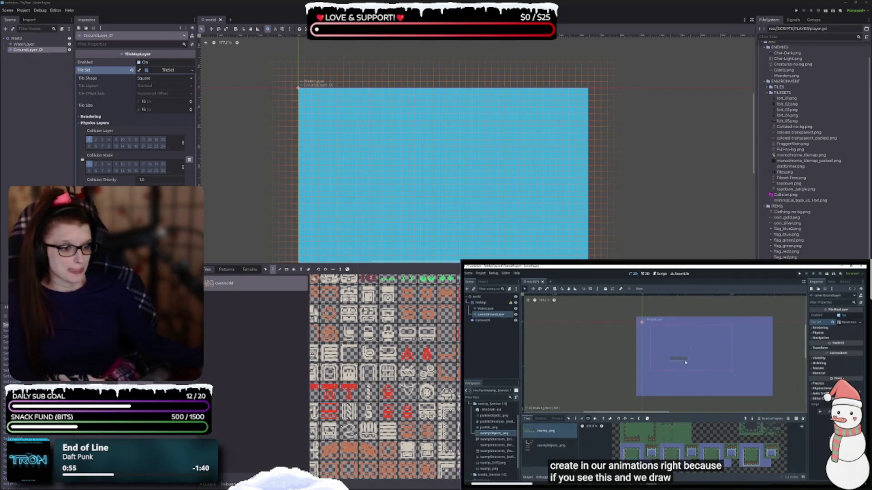
{"action": "scroll", "coordinate": [427, 356], "scroll_direction": "down", "scroll_amount": 3}
{"action": "scroll", "coordinate": [436, 388], "scroll_direction": "down", "scroll_amount": 5}
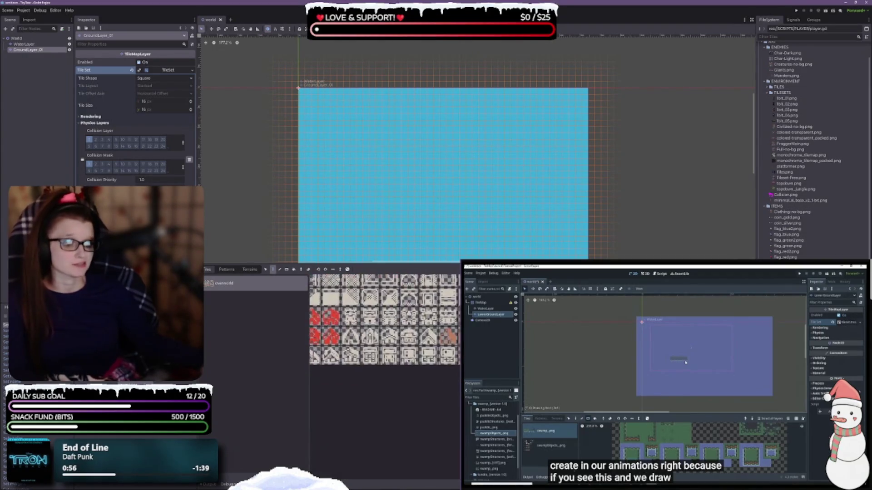
{"action": "scroll", "coordinate": [386, 377], "scroll_direction": "right", "scroll_amount": 3}
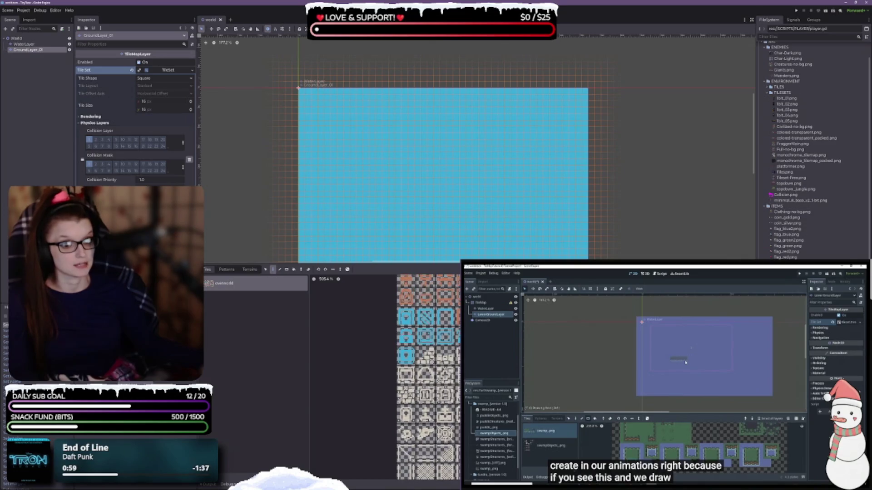
{"action": "scroll", "coordinate": [365, 445], "scroll_direction": "right", "scroll_amount": 4}
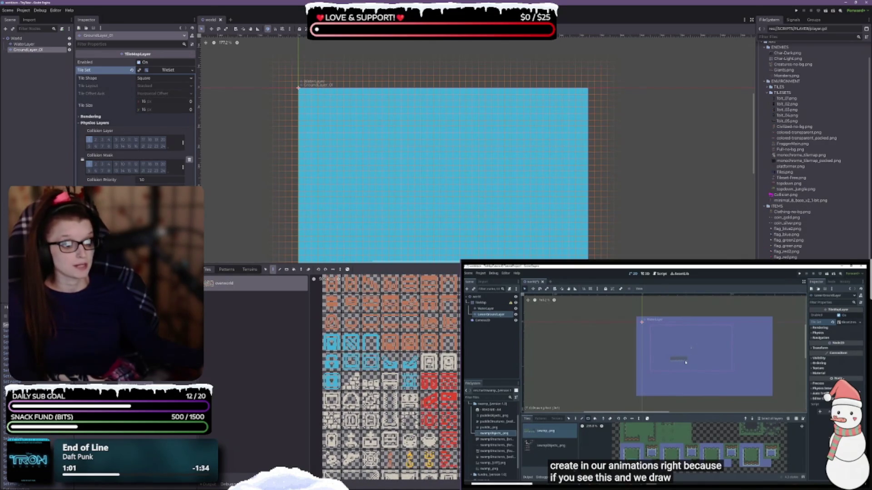
{"action": "scroll", "coordinate": [390, 377], "scroll_direction": "up", "scroll_amount": 3}
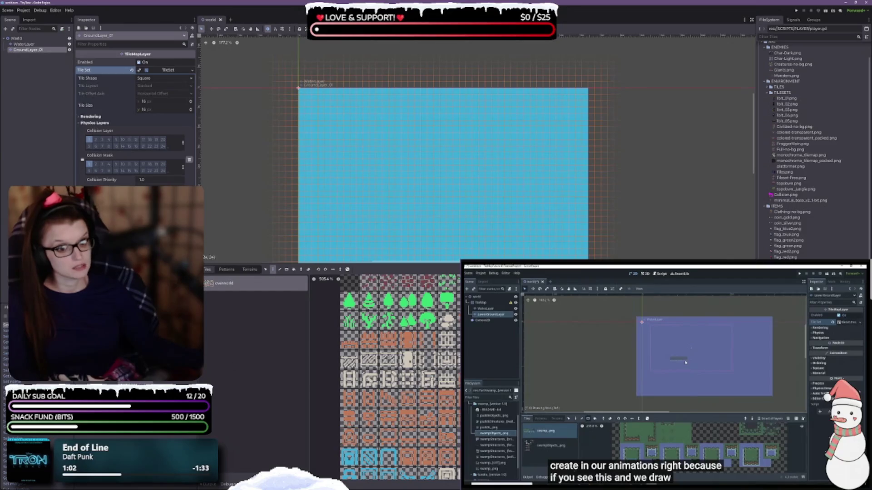
{"action": "scroll", "coordinate": [389, 377], "scroll_direction": "up", "scroll_amount": 1}
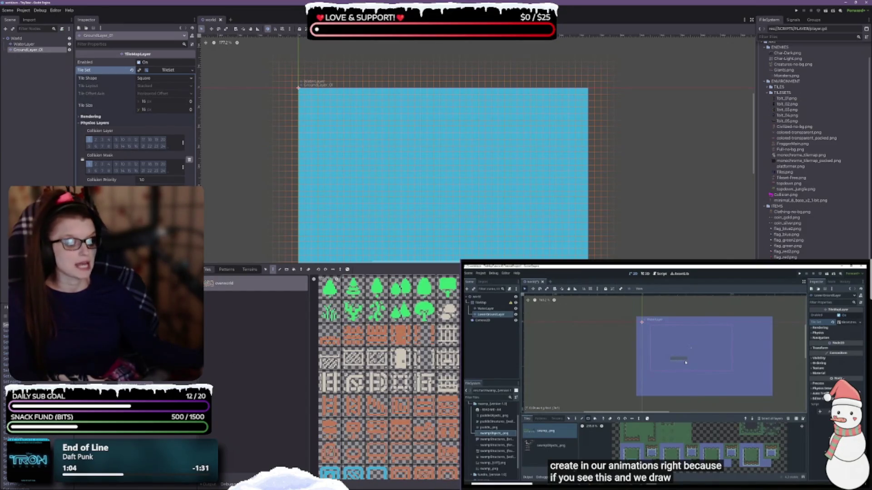
{"action": "scroll", "coordinate": [386, 377], "scroll_direction": "up", "scroll_amount": 2}
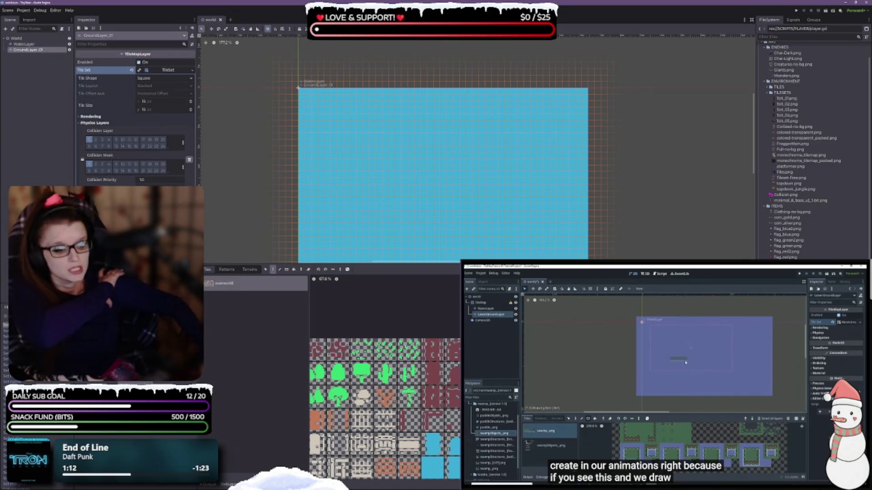
{"action": "scroll", "coordinate": [385, 377], "scroll_direction": "down", "scroll_amount": 3}
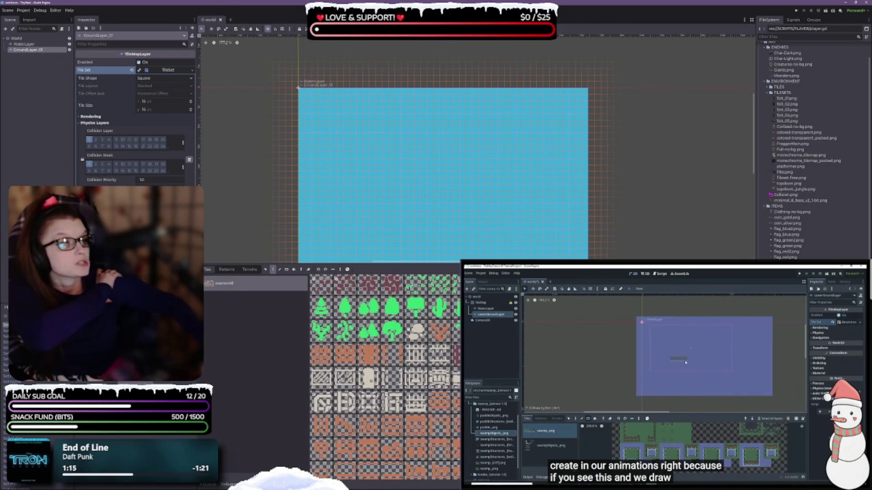
{"action": "scroll", "coordinate": [385, 377], "scroll_direction": "down", "scroll_amount": 1}
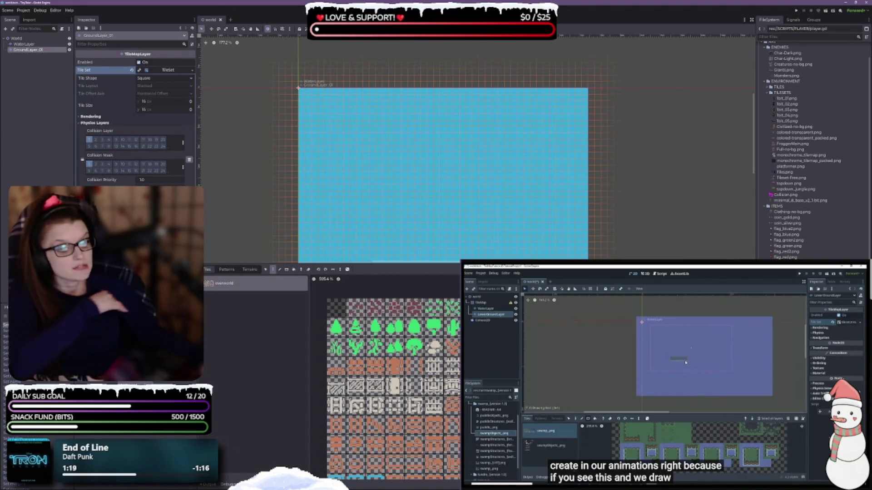
{"action": "scroll", "coordinate": [385, 377], "scroll_direction": "down", "scroll_amount": 5}
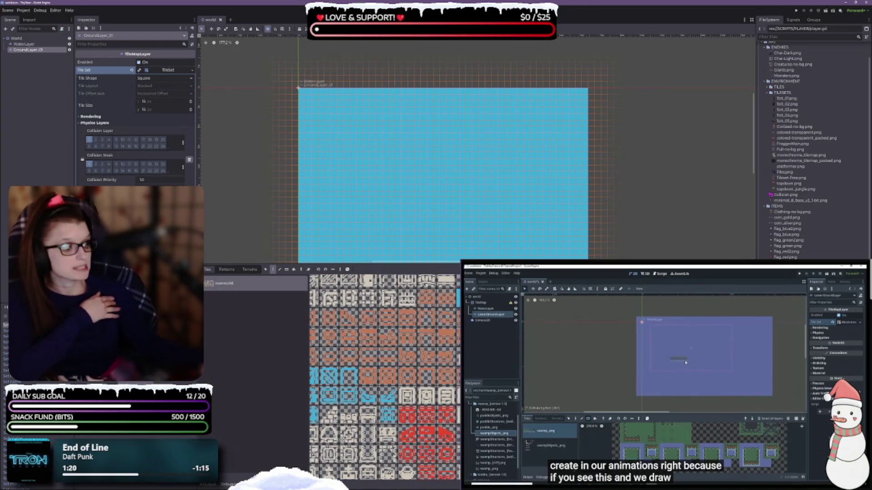
{"action": "scroll", "coordinate": [385, 377], "scroll_direction": "down", "scroll_amount": 4}
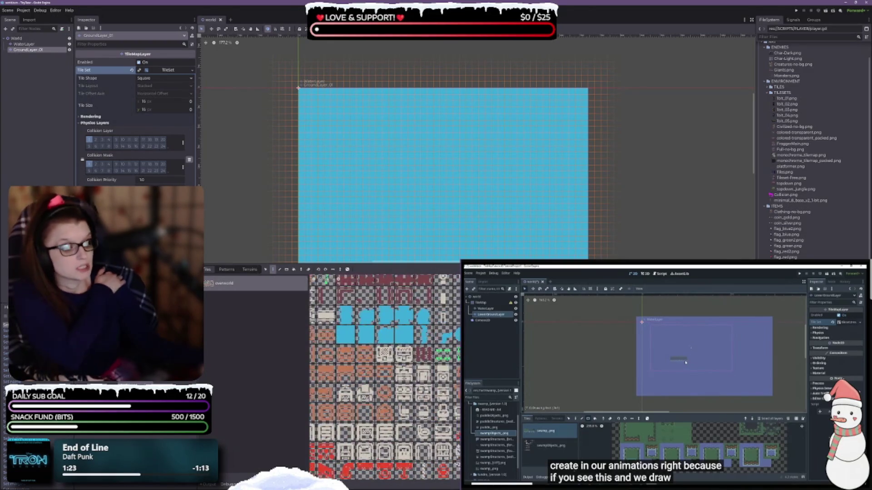
{"action": "scroll", "coordinate": [384, 377], "scroll_direction": "right", "scroll_amount": 4}
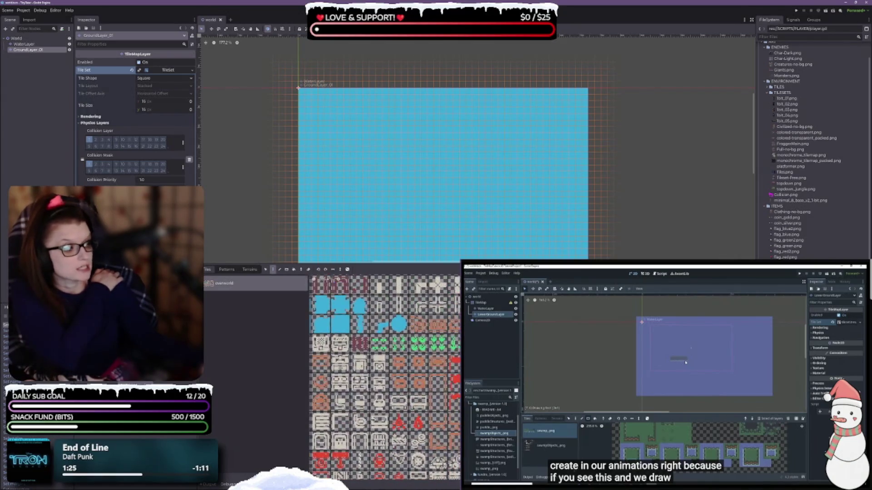
{"action": "scroll", "coordinate": [385, 377], "scroll_direction": "up", "scroll_amount": 5}
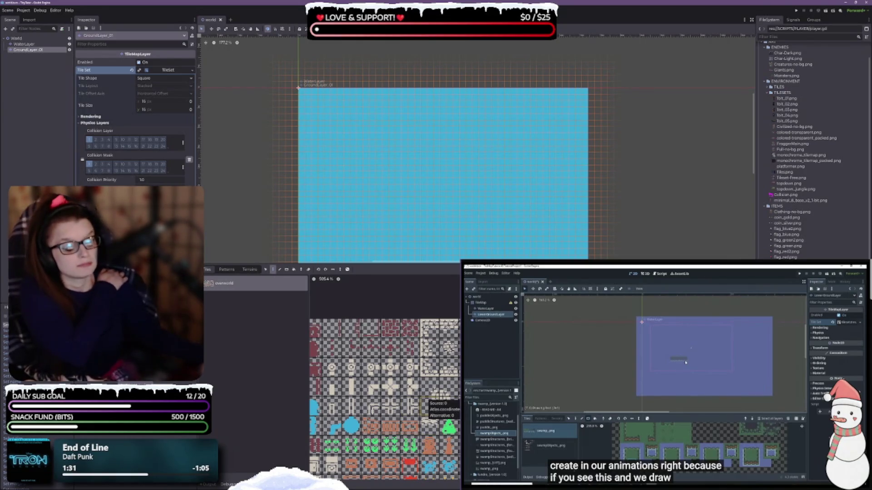
{"action": "scroll", "coordinate": [427, 399], "scroll_direction": "down", "scroll_amount": 2}
{"action": "scroll", "coordinate": [426, 400], "scroll_direction": "down", "scroll_amount": 2}
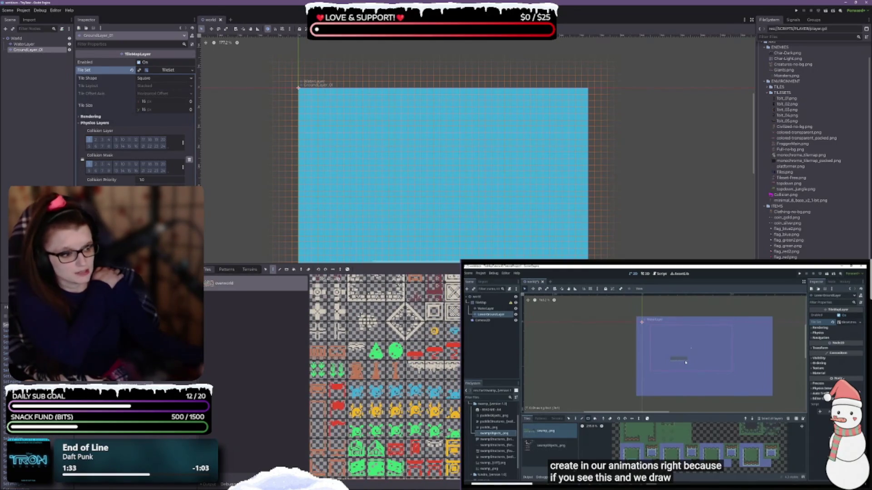
{"action": "scroll", "coordinate": [431, 436], "scroll_direction": "down", "scroll_amount": 2}
{"action": "scroll", "coordinate": [431, 436], "scroll_direction": "down", "scroll_amount": 2}
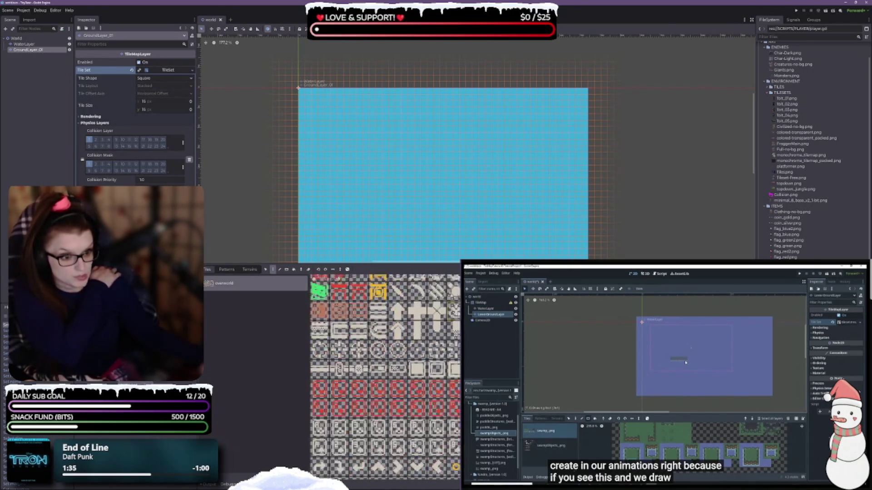
{"action": "scroll", "coordinate": [385, 377], "scroll_direction": "down", "scroll_amount": 5}
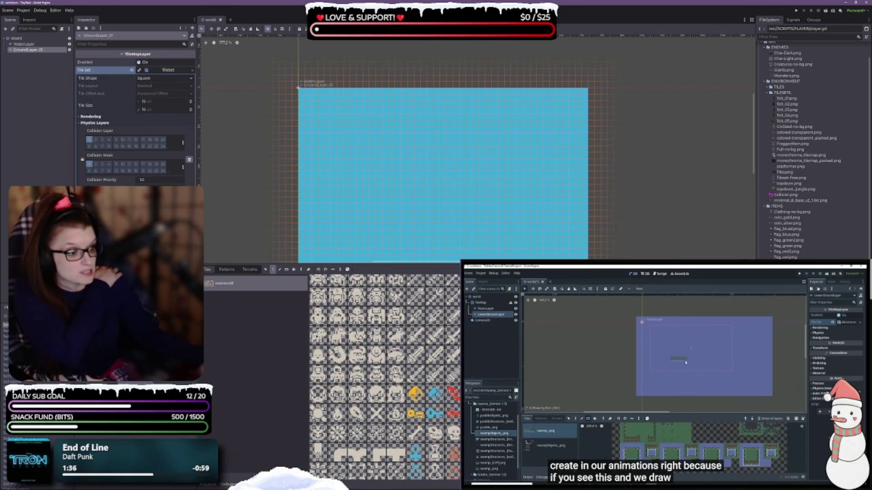
{"action": "scroll", "coordinate": [413, 317], "scroll_direction": "up", "scroll_amount": 5}
{"action": "scroll", "coordinate": [379, 330], "scroll_direction": "down", "scroll_amount": 5}
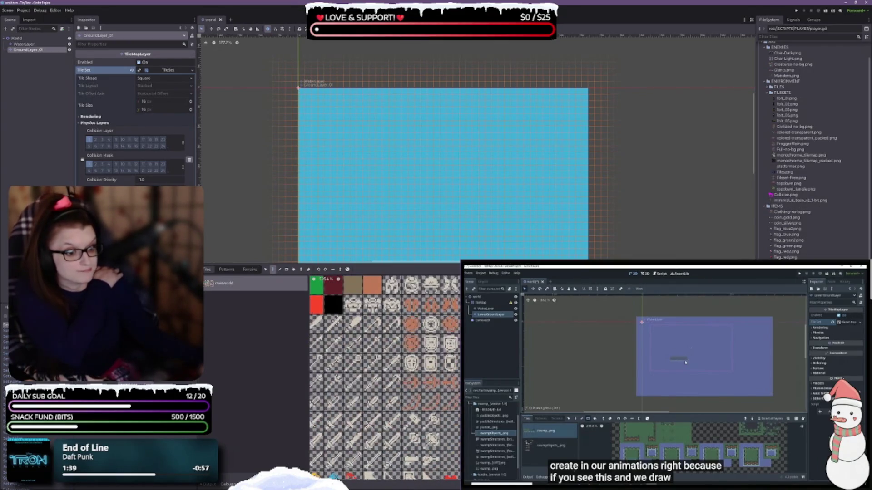
{"action": "scroll", "coordinate": [386, 377], "scroll_direction": "down", "scroll_amount": 10}
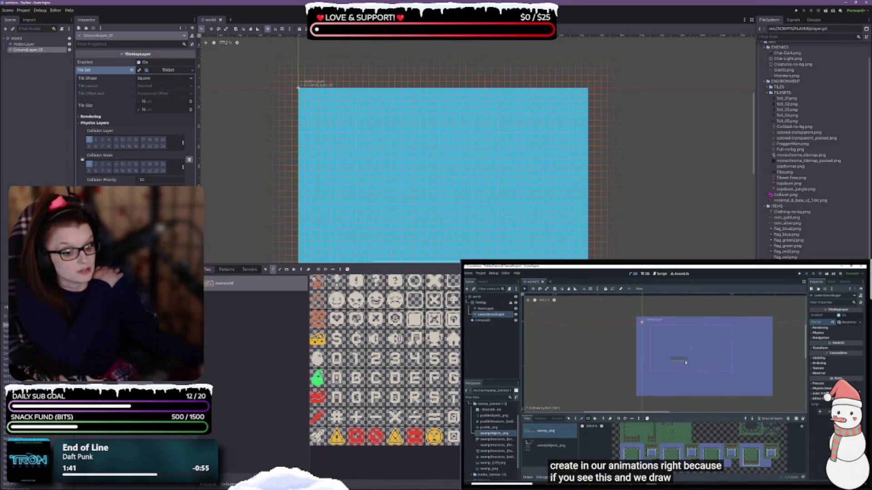
{"action": "scroll", "coordinate": [427, 300], "scroll_direction": "down", "scroll_amount": 5}
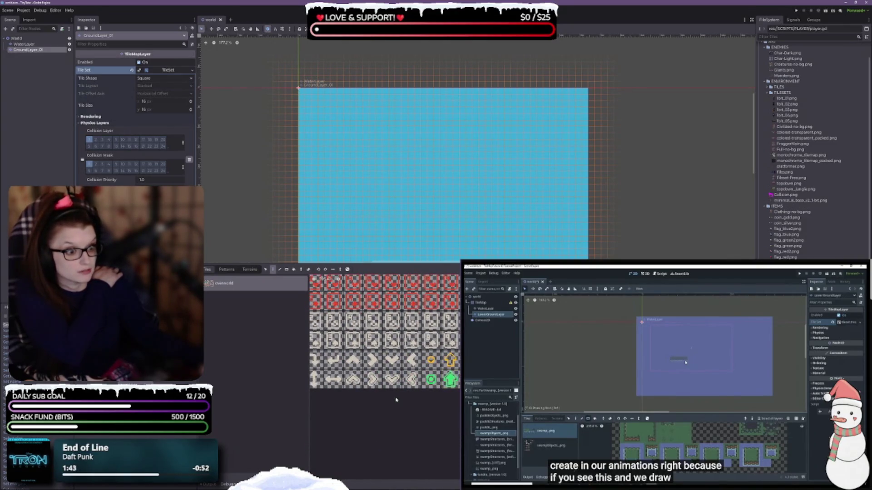
{"action": "scroll", "coordinate": [385, 331], "scroll_direction": "up", "scroll_amount": 10}
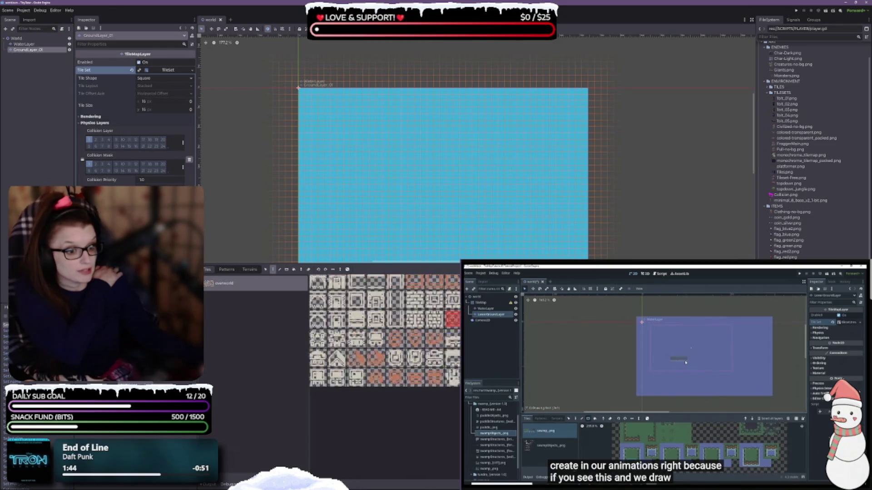
{"action": "scroll", "coordinate": [439, 345], "scroll_direction": "up", "scroll_amount": 3}
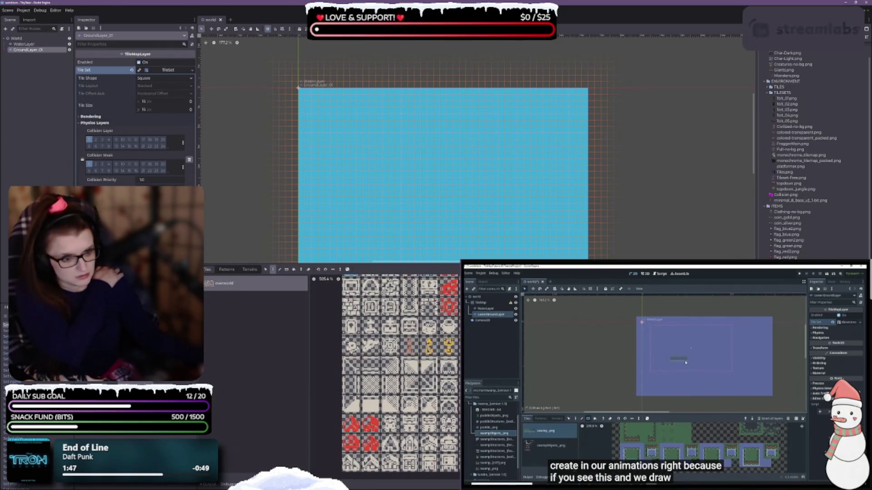
{"action": "scroll", "coordinate": [397, 377], "scroll_direction": "up", "scroll_amount": 3}
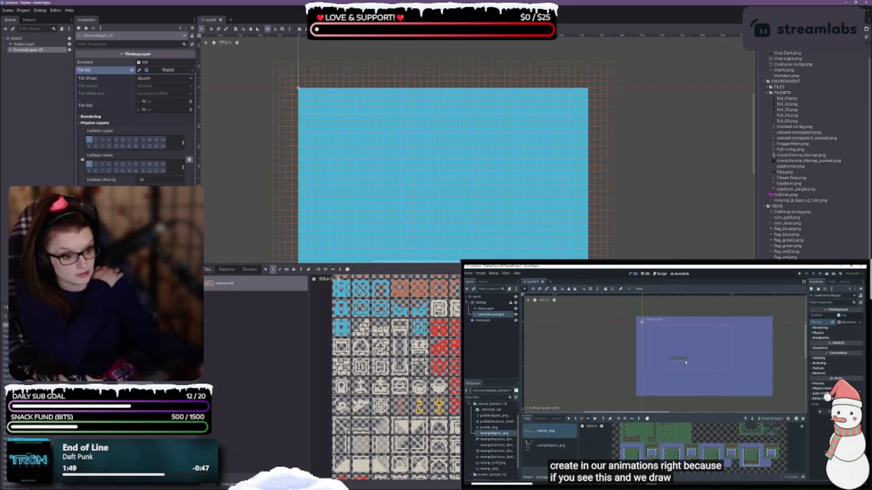
{"action": "scroll", "coordinate": [396, 377], "scroll_direction": "up", "scroll_amount": 4}
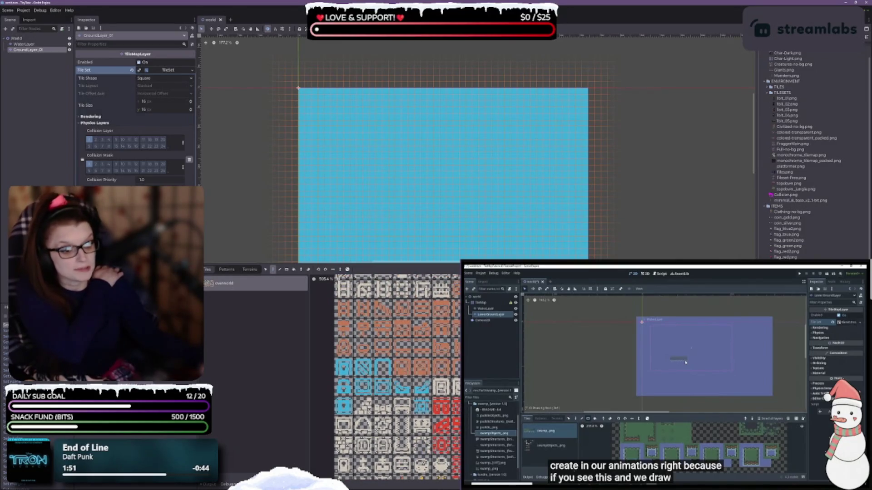
{"action": "scroll", "coordinate": [388, 377], "scroll_direction": "up", "scroll_amount": 5}
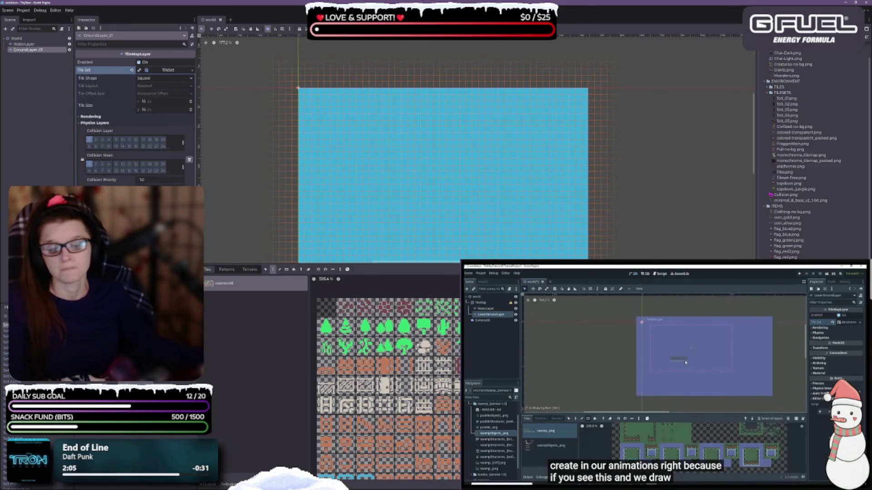
{"action": "scroll", "coordinate": [385, 382], "scroll_direction": "down", "scroll_amount": 10}
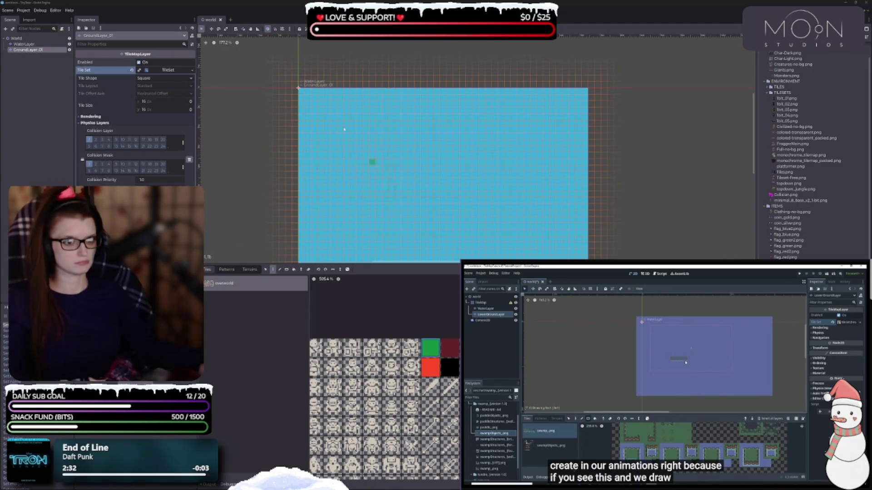
- Give the level canvas more room and bring the water map's top-left area into view
{"action": "scroll", "coordinate": [333, 118], "scroll_direction": "up", "scroll_amount": 2}
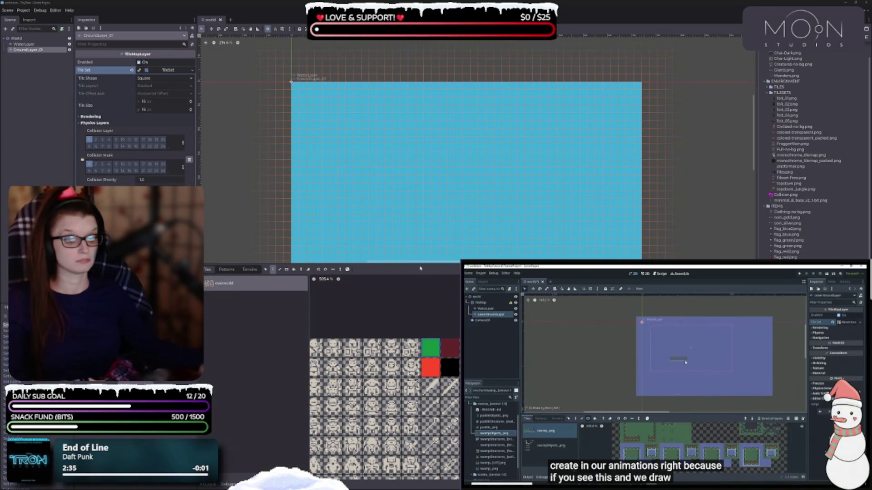
{"action": "left_click_drag", "start_coordinate": [420, 265], "coordinate": [399, 348]}
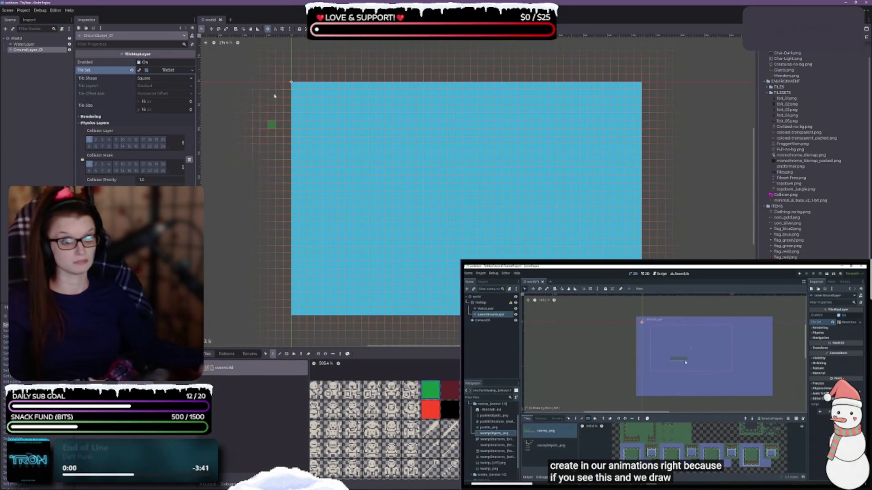
{"action": "scroll", "coordinate": [394, 256], "scroll_direction": "up", "scroll_amount": 2}
{"action": "left_click_drag", "start_coordinate": [369, 200], "coordinate": [372, 279]}
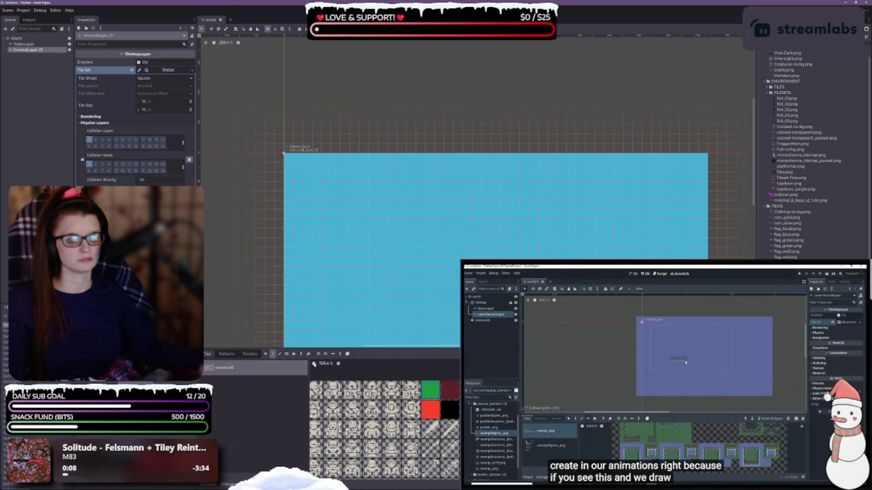
- Rect-fill a large green ground block over the water's top-left, then save the world scene
{"action": "left_click", "coordinate": [287, 354]}
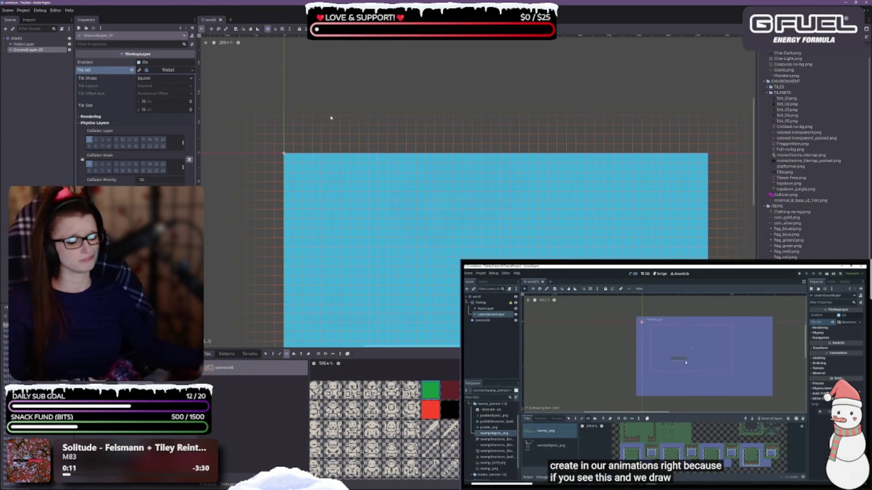
{"action": "mouse_move", "coordinate": [287, 160]}
{"action": "left_mouse_down"}
{"action": "mouse_move", "coordinate": [417, 292]}
{"action": "mouse_move", "coordinate": [416, 266]}
{"action": "mouse_move", "coordinate": [376, 234]}
{"action": "mouse_move", "coordinate": [406, 265]}
{"action": "left_mouse_up"}
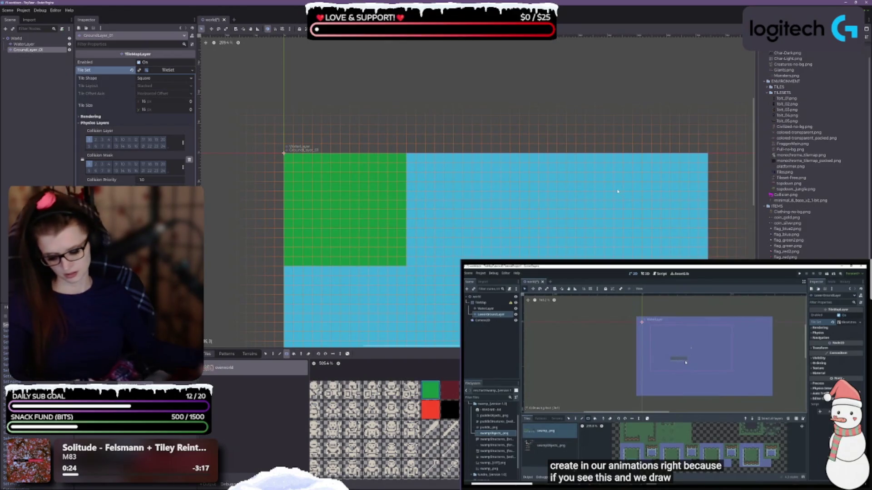
{"action": "key", "text": "ctrl+z"}
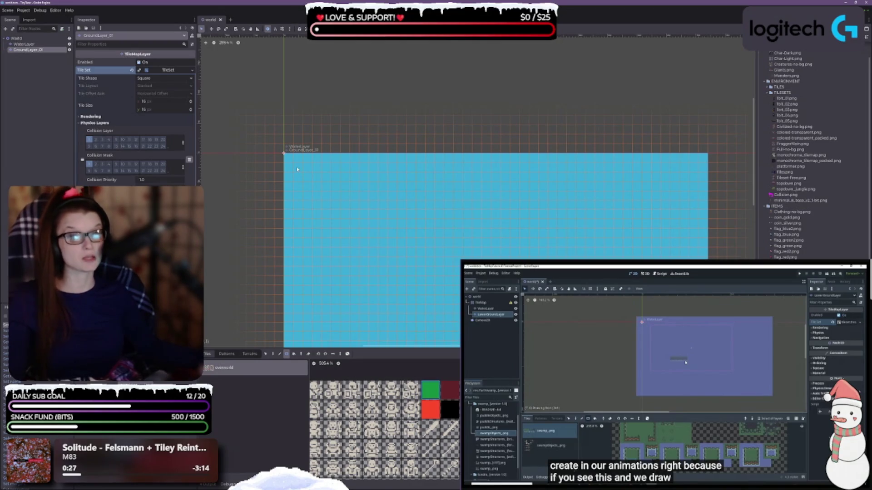
{"action": "mouse_move", "coordinate": [301, 169]}
{"action": "left_mouse_down"}
{"action": "mouse_move", "coordinate": [427, 276]}
{"action": "mouse_move", "coordinate": [427, 309]}
{"action": "mouse_move", "coordinate": [431, 292]}
{"action": "left_mouse_up"}
{"action": "key", "text": "ctrl+s"}
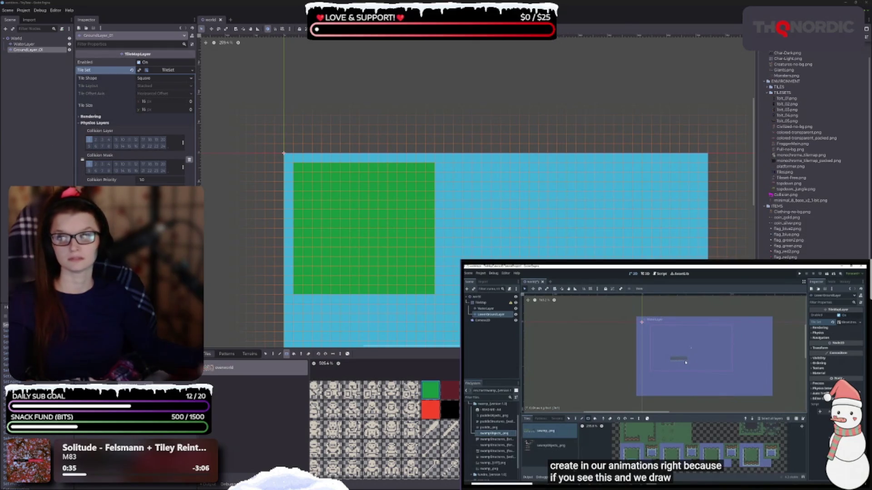
{"action": "scroll", "coordinate": [512, 164], "scroll_direction": "down", "scroll_amount": 5}
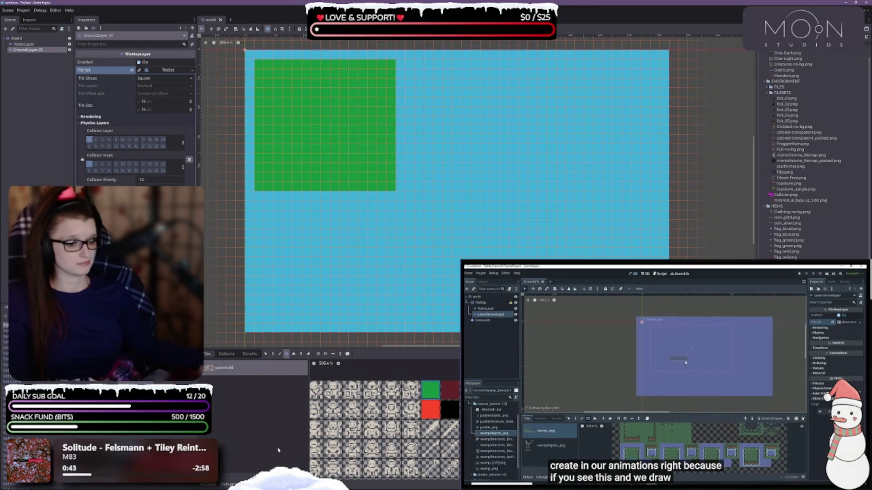
{"action": "scroll", "coordinate": [446, 385], "scroll_direction": "down", "scroll_amount": 3}
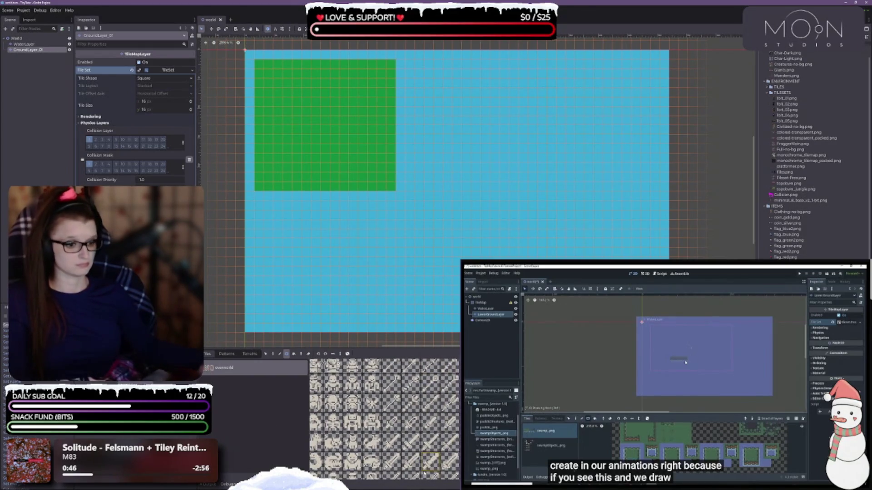
{"action": "scroll", "coordinate": [386, 420], "scroll_direction": "up", "scroll_amount": 1}
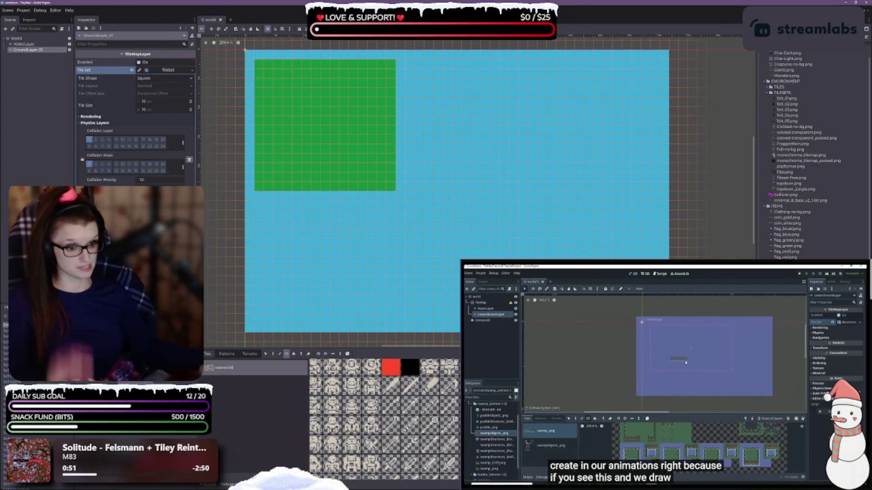
{"action": "scroll", "coordinate": [386, 420], "scroll_direction": "down", "scroll_amount": 3}
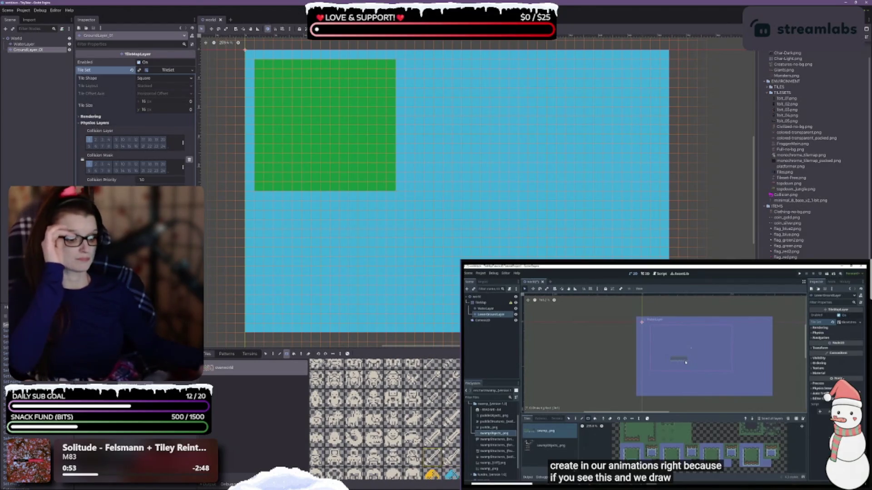
{"action": "scroll", "coordinate": [385, 419], "scroll_direction": "down", "scroll_amount": 5}
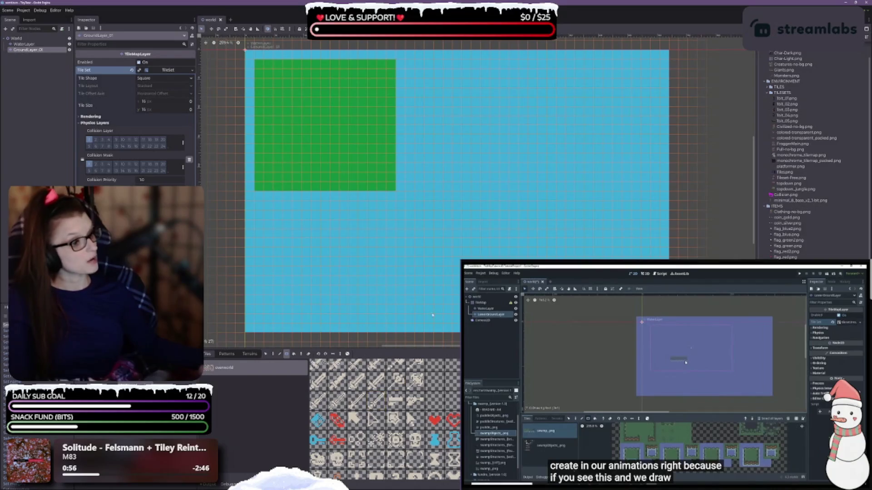
{"action": "scroll", "coordinate": [417, 451], "scroll_direction": "down", "scroll_amount": 3}
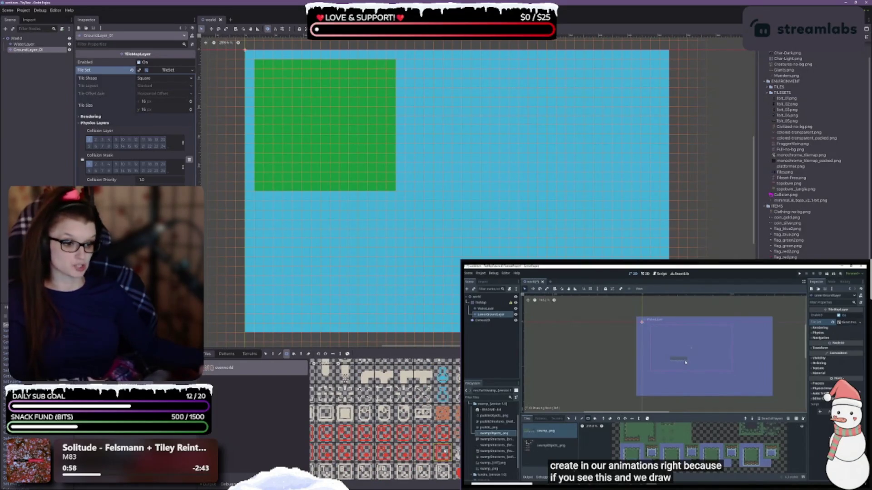
{"action": "scroll", "coordinate": [417, 451], "scroll_direction": "down", "scroll_amount": 3}
{"action": "scroll", "coordinate": [385, 419], "scroll_direction": "down", "scroll_amount": 3}
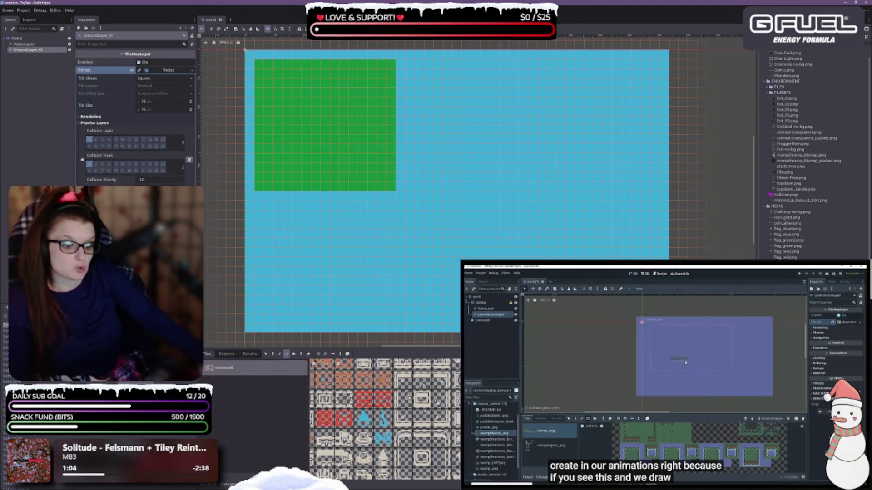
{"action": "scroll", "coordinate": [386, 420], "scroll_direction": "down", "scroll_amount": 3}
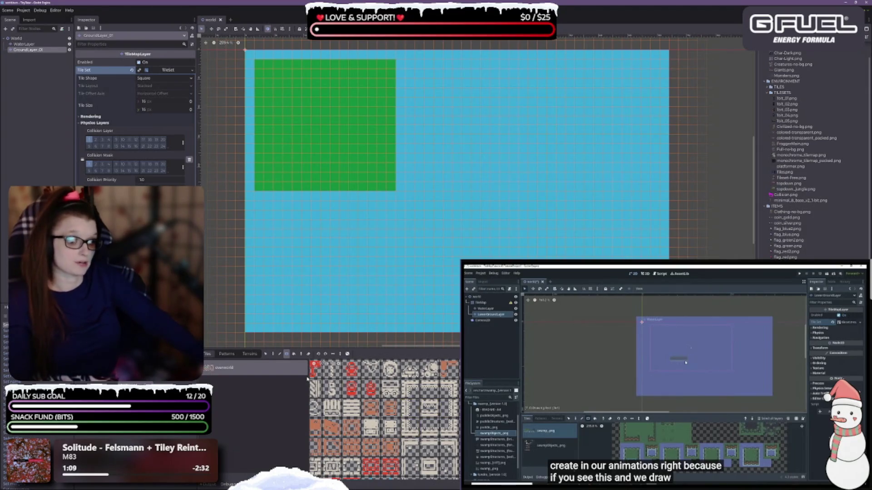
{"action": "scroll", "coordinate": [411, 423], "scroll_direction": "up", "scroll_amount": 3}
{"action": "scroll", "coordinate": [414, 419], "scroll_direction": "up", "scroll_amount": 3}
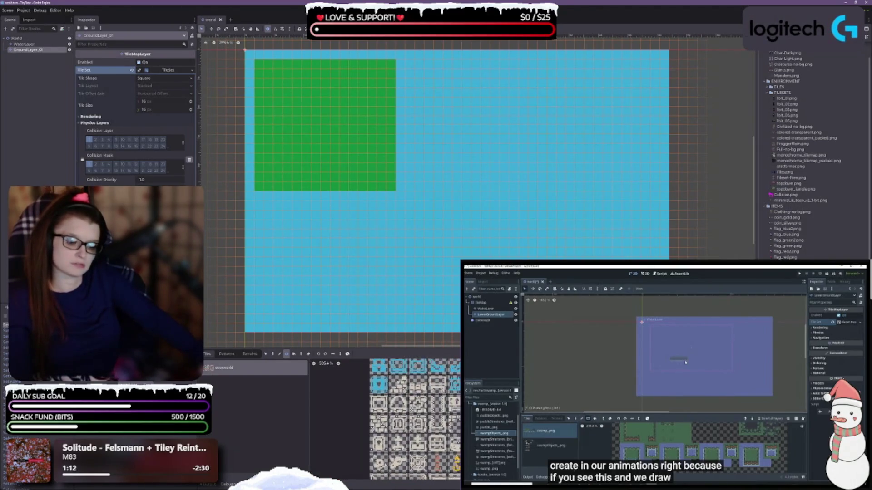
{"action": "scroll", "coordinate": [334, 424], "scroll_direction": "up", "scroll_amount": 3}
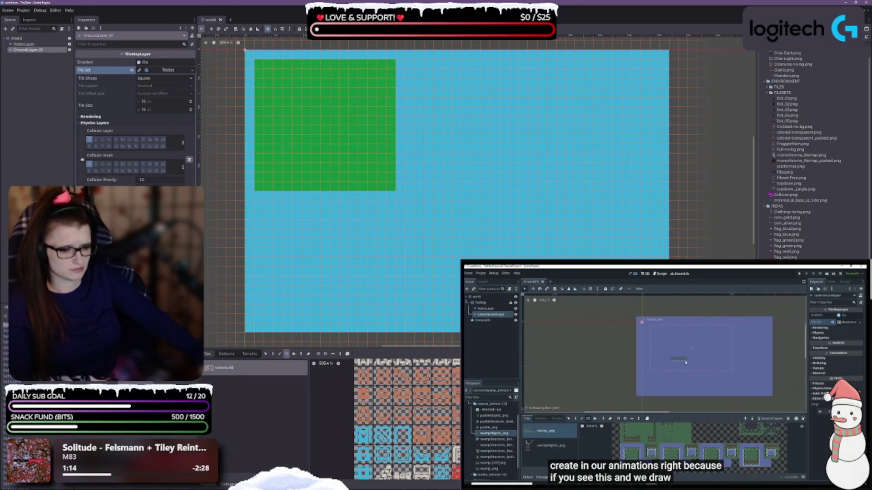
{"action": "scroll", "coordinate": [410, 419], "scroll_direction": "up", "scroll_amount": 2}
{"action": "scroll", "coordinate": [410, 419], "scroll_direction": "up", "scroll_amount": 2}
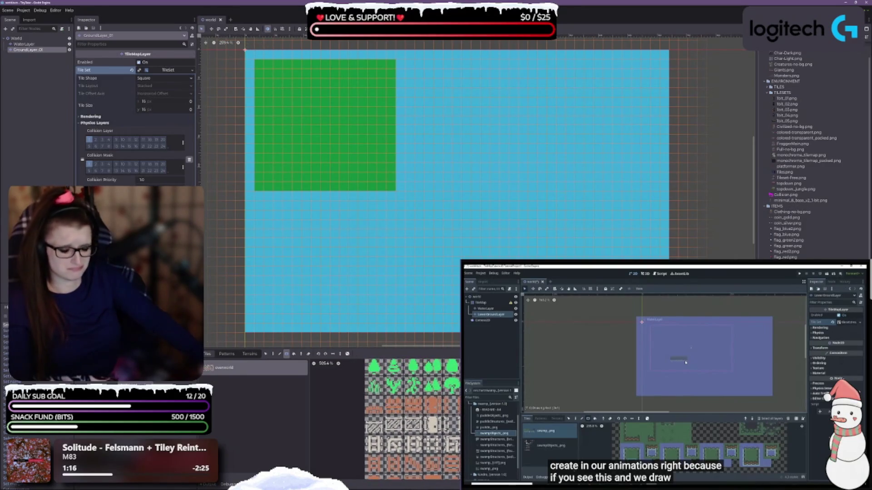
{"action": "scroll", "coordinate": [412, 420], "scroll_direction": "up", "scroll_amount": 2}
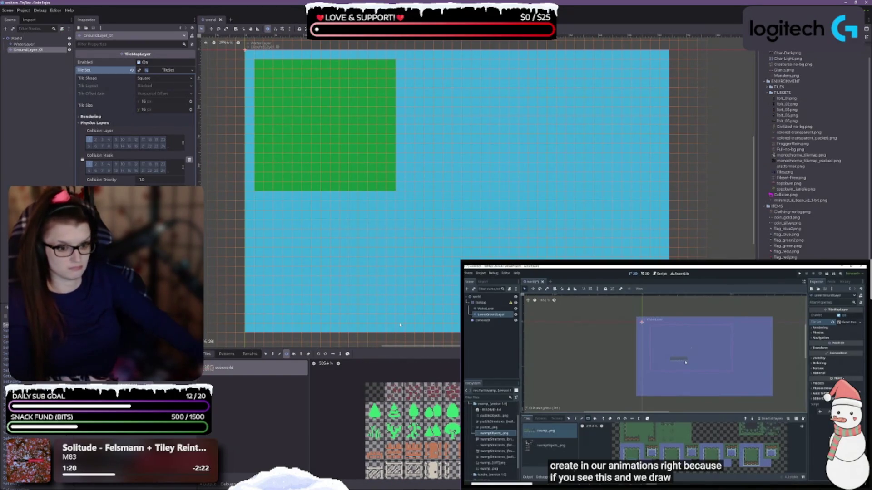
{"action": "scroll", "coordinate": [391, 425], "scroll_direction": "right", "scroll_amount": 3}
{"action": "scroll", "coordinate": [390, 425], "scroll_direction": "down", "scroll_amount": 1}
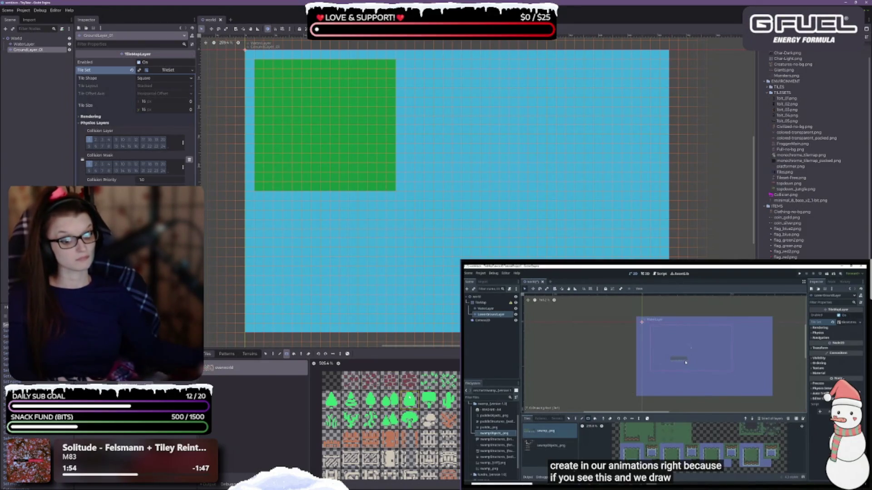
- Pause the reference video and switch the TileMap back to the single-tile Paint tool
{"action": "left_click", "coordinate": [659, 405]}
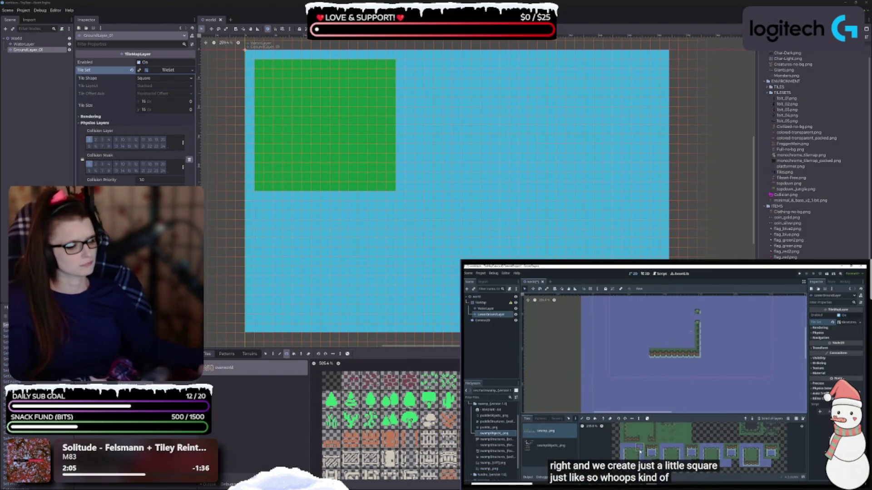
{"action": "scroll", "coordinate": [444, 381], "scroll_direction": "down", "scroll_amount": 5}
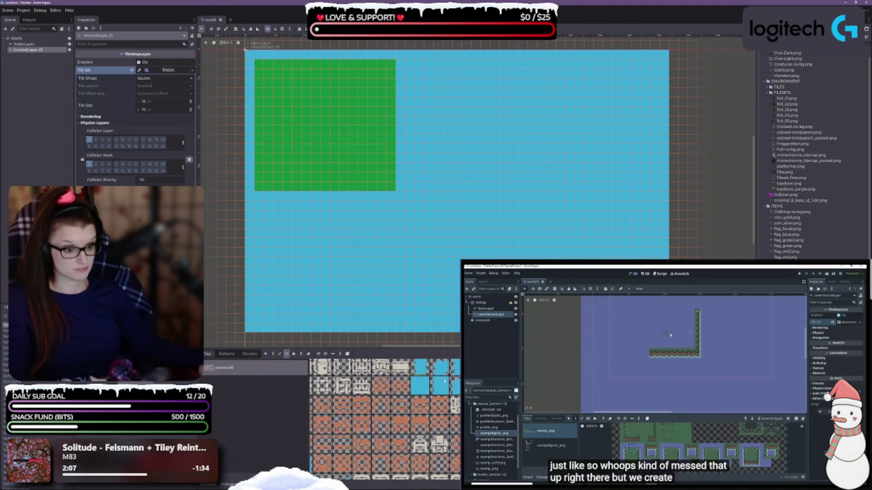
{"action": "scroll", "coordinate": [444, 380], "scroll_direction": "up", "scroll_amount": 3}
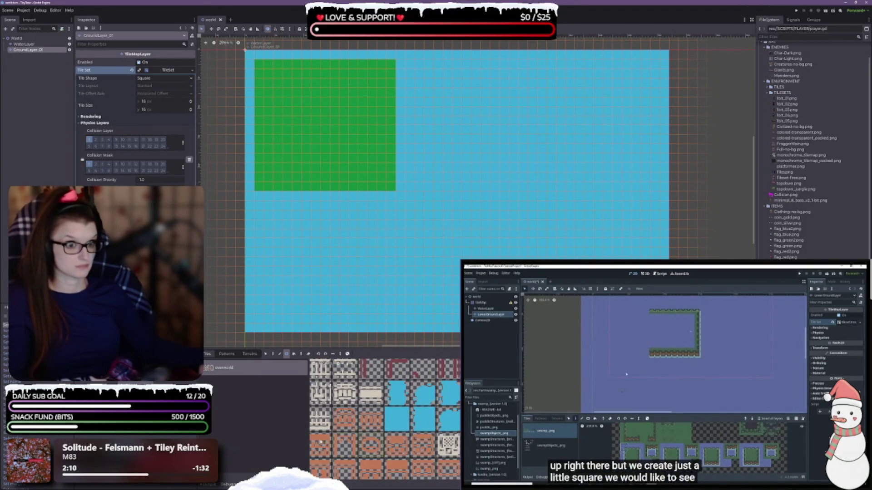
{"action": "left_click", "coordinate": [652, 353]}
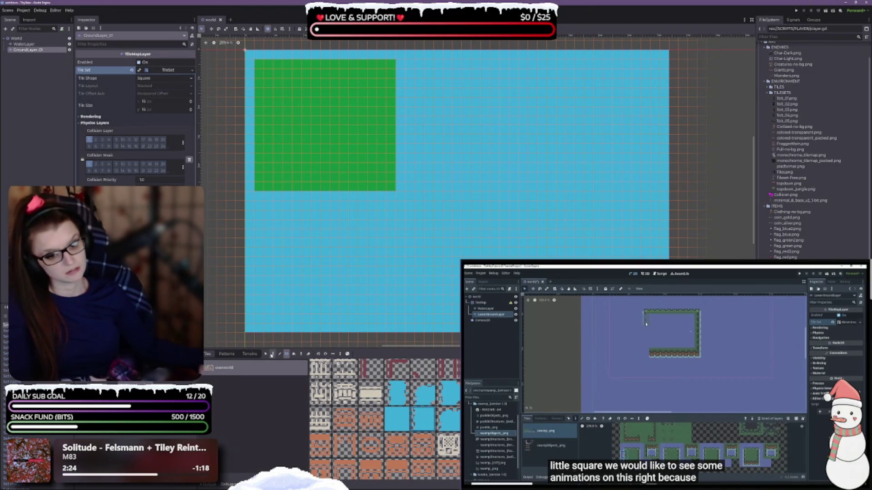
{"action": "left_click", "coordinate": [273, 354]}
{"action": "scroll", "coordinate": [307, 137], "scroll_direction": "up", "scroll_amount": 4}
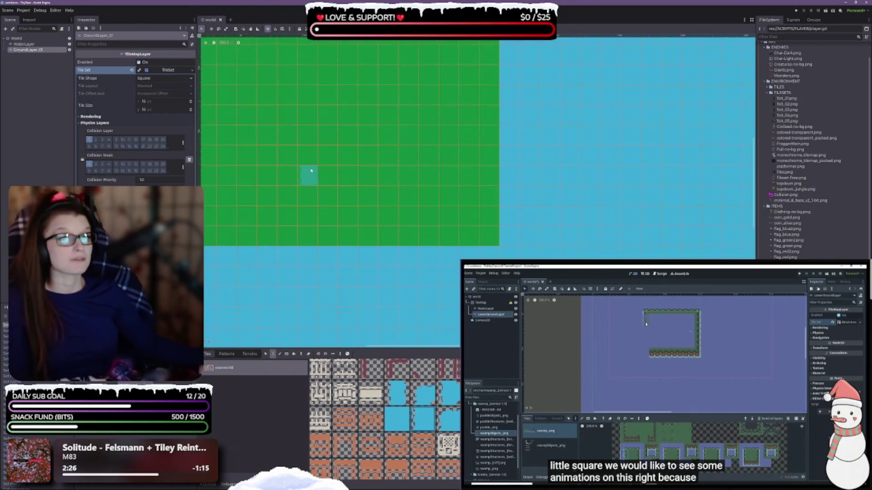
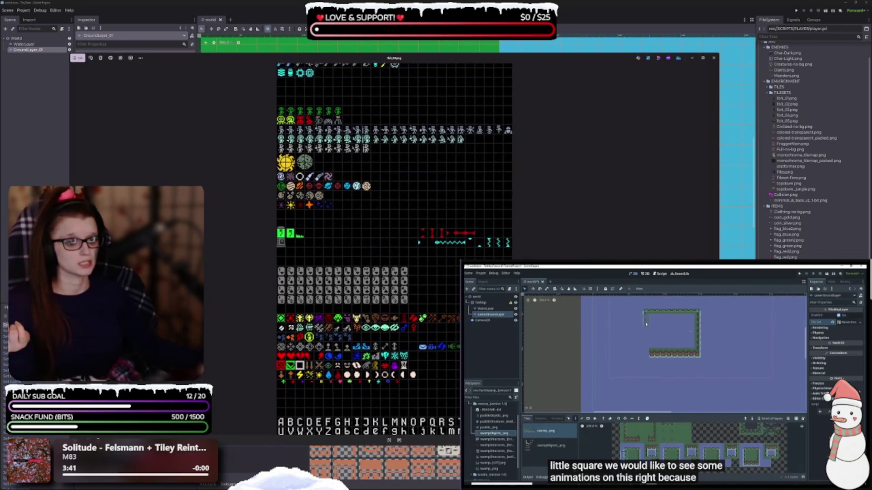
- Scroll through the current tilesheet, bringing its upper rows of icons into view
{"action": "scroll", "coordinate": [442, 273], "scroll_direction": "down", "scroll_amount": 2}
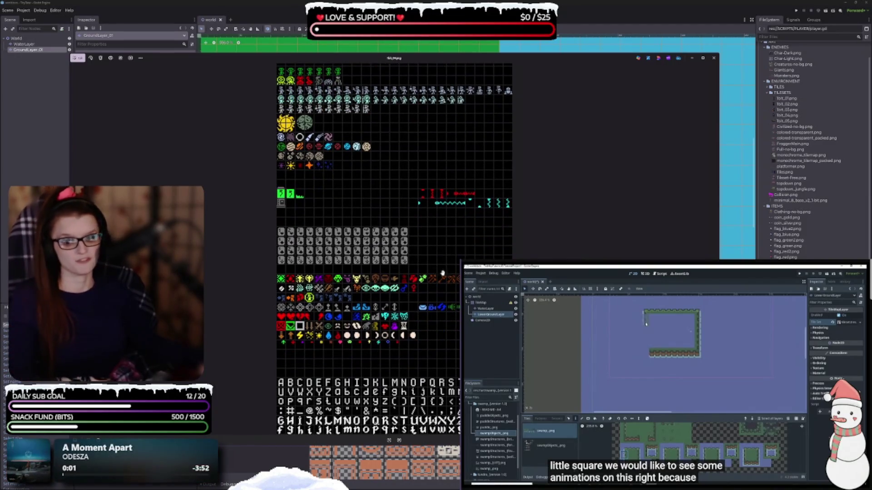
{"action": "scroll", "coordinate": [434, 290], "scroll_direction": "up", "scroll_amount": 3}
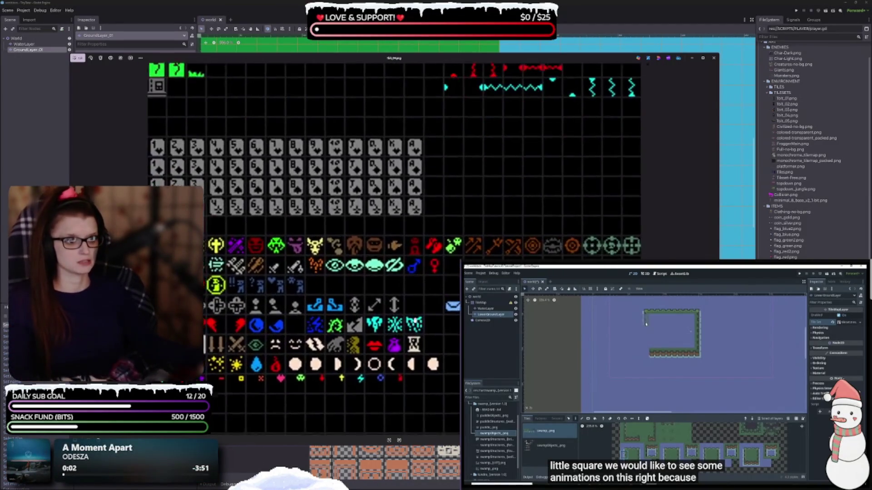
{"action": "scroll", "coordinate": [394, 250], "scroll_direction": "down", "scroll_amount": 3}
{"action": "scroll", "coordinate": [394, 250], "scroll_direction": "up", "scroll_amount": 2}
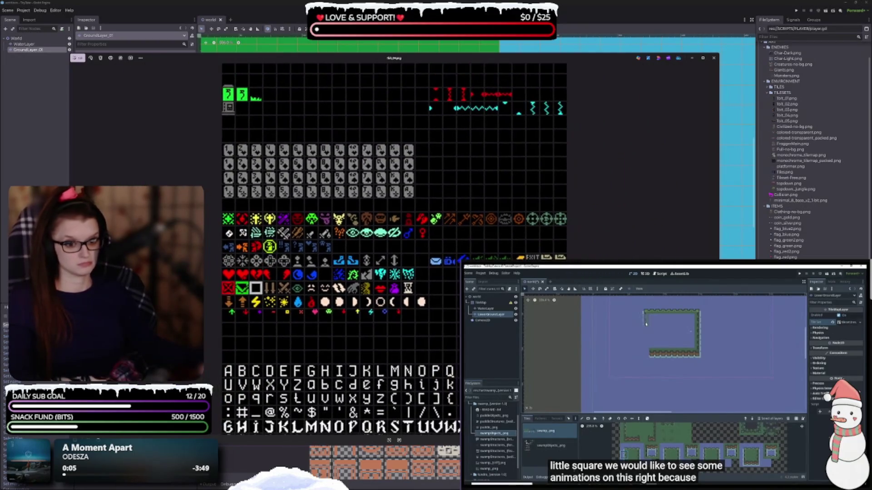
{"action": "scroll", "coordinate": [394, 249], "scroll_direction": "down", "scroll_amount": 2}
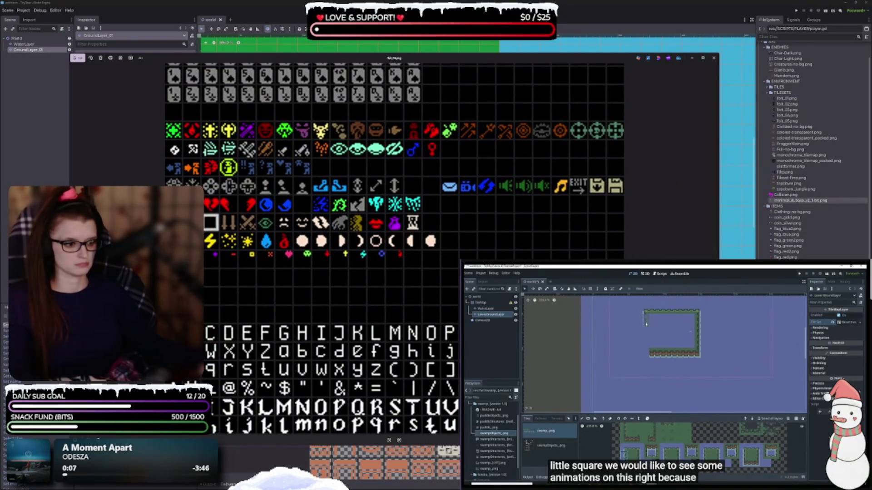
{"action": "scroll", "coordinate": [395, 249], "scroll_direction": "up", "scroll_amount": 2}
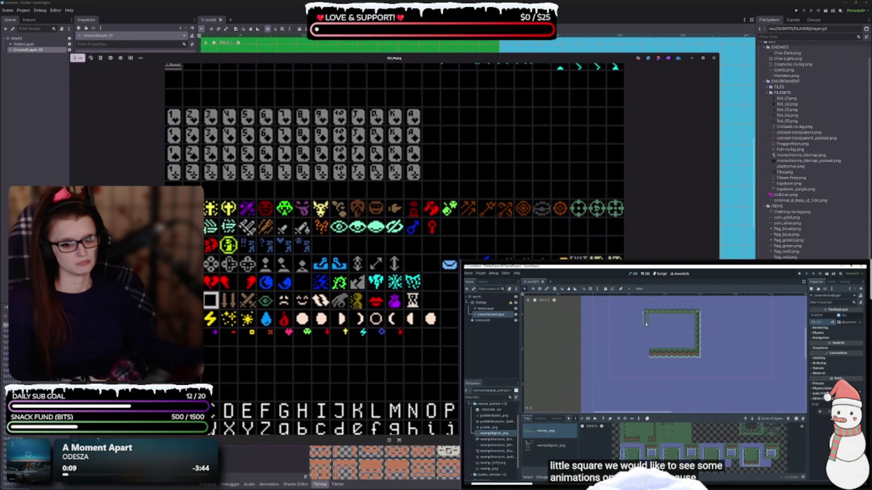
{"action": "scroll", "coordinate": [438, 164], "scroll_direction": "up", "scroll_amount": 7}
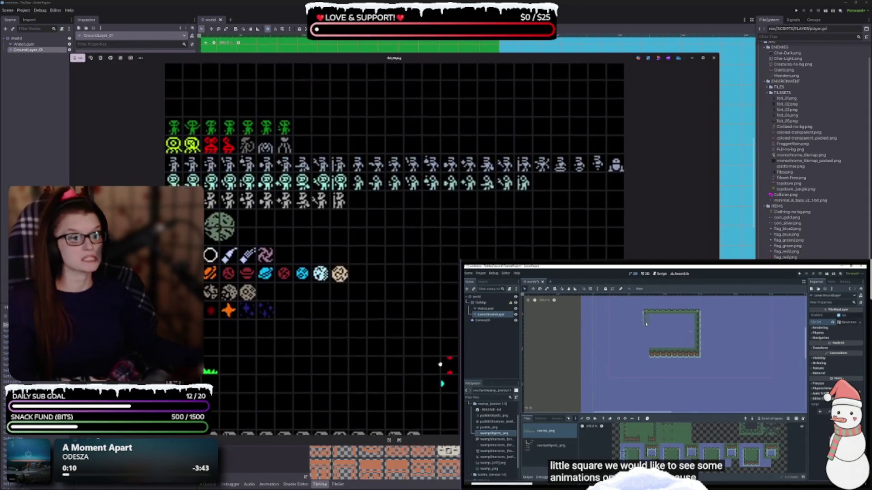
{"action": "scroll", "coordinate": [377, 315], "scroll_direction": "up", "scroll_amount": 4}
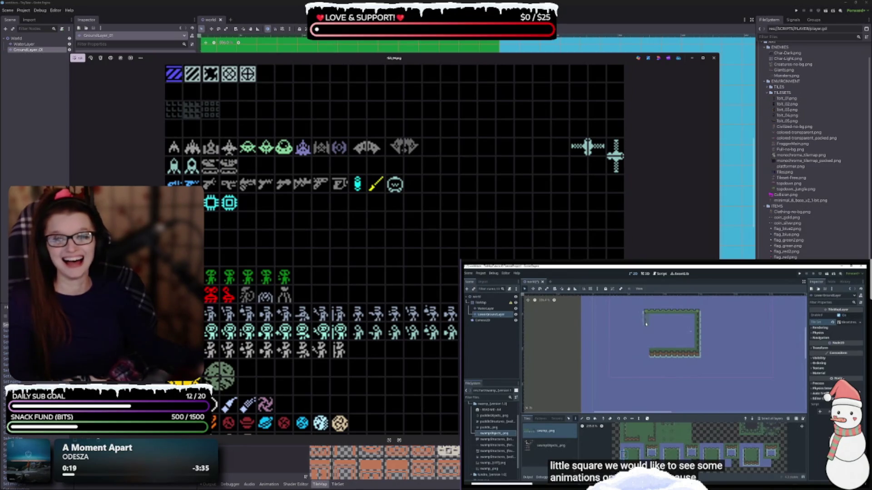
{"action": "scroll", "coordinate": [619, 202], "scroll_direction": "down", "scroll_amount": 3}
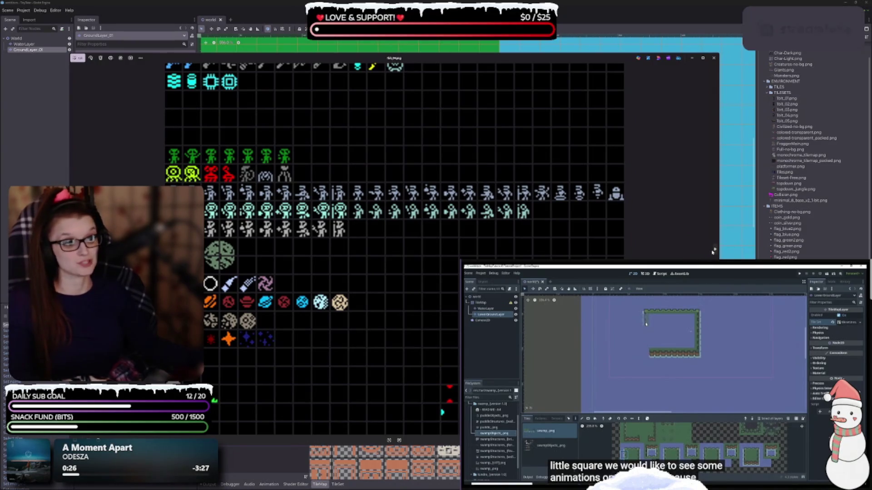
{"action": "scroll", "coordinate": [417, 321], "scroll_direction": "down", "scroll_amount": 3}
{"action": "scroll", "coordinate": [384, 154], "scroll_direction": "up", "scroll_amount": 4}
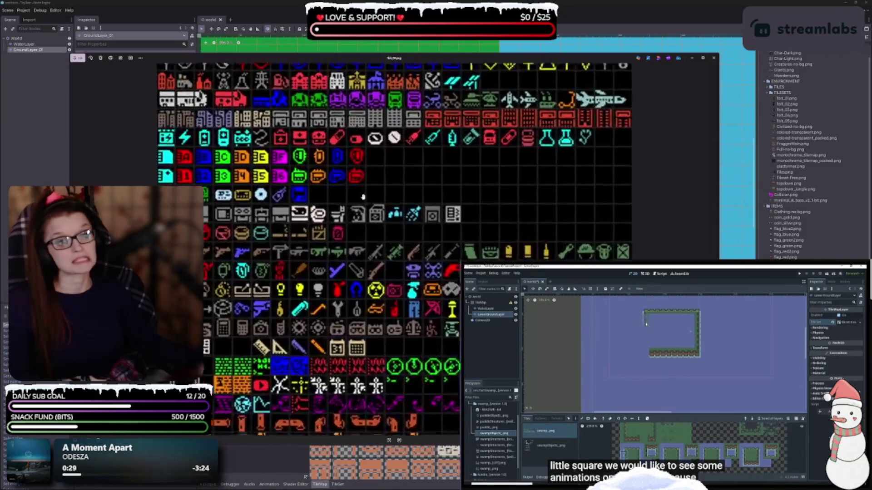
{"action": "left_click_drag", "start_coordinate": [155, 75], "coordinate": [154, 236]}
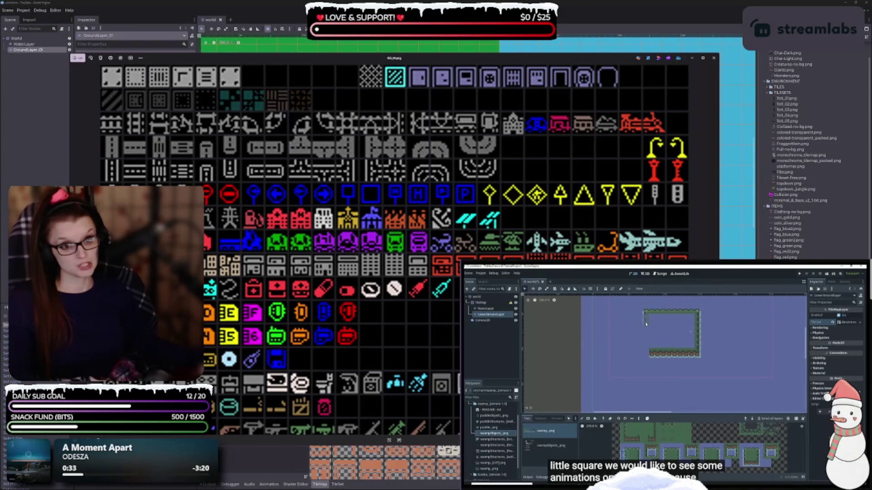
{"action": "scroll", "coordinate": [478, 191], "scroll_direction": "down", "scroll_amount": 5}
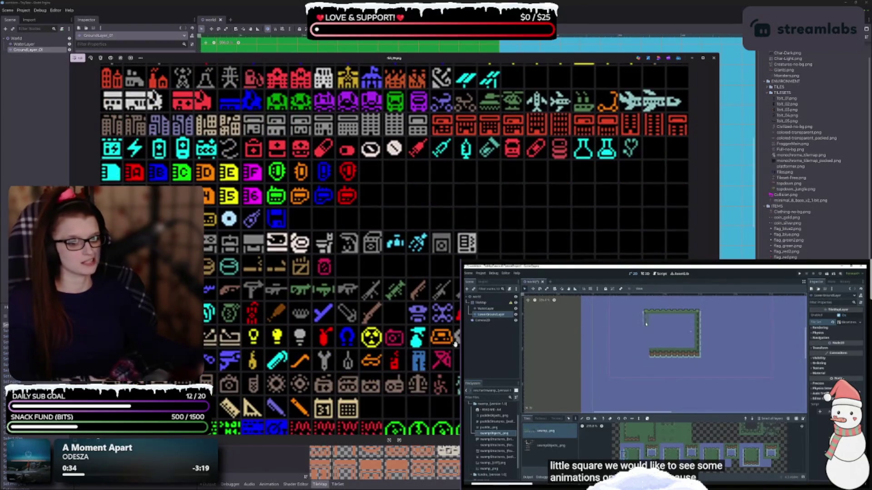
{"action": "scroll", "coordinate": [409, 329], "scroll_direction": "down", "scroll_amount": 3}
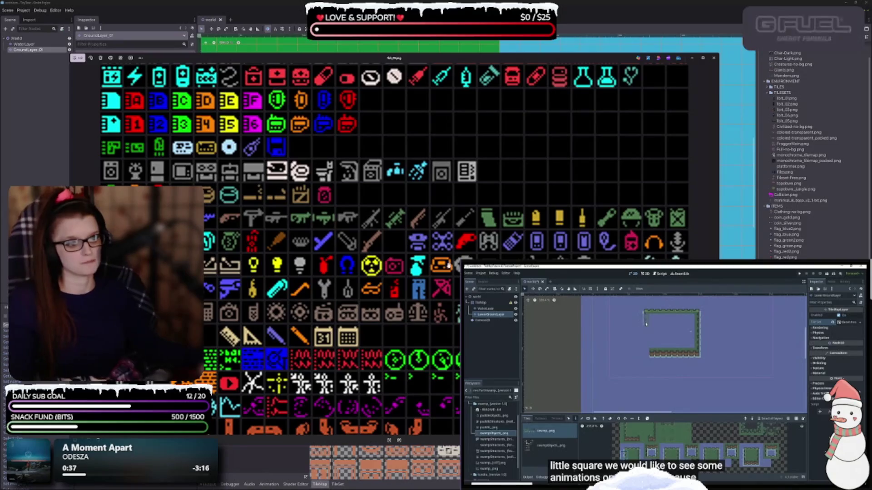
{"action": "scroll", "coordinate": [410, 330], "scroll_direction": "down", "scroll_amount": 5}
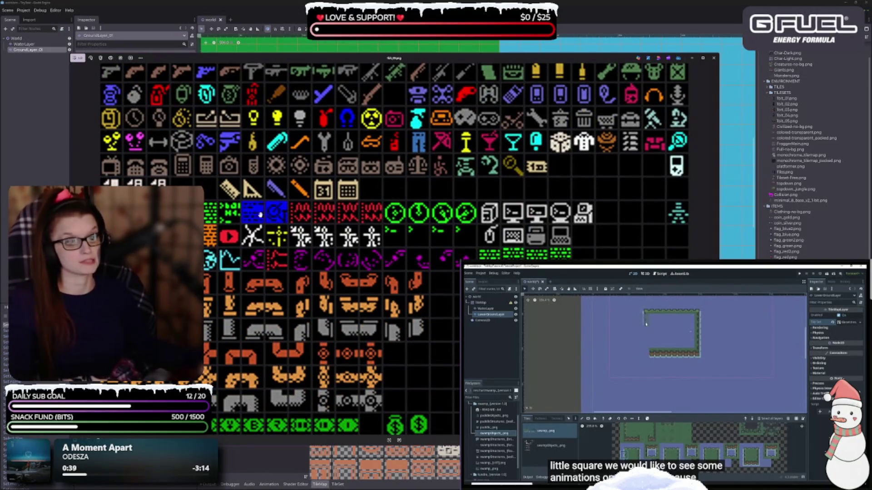
{"action": "scroll", "coordinate": [462, 168], "scroll_direction": "down", "scroll_amount": 4}
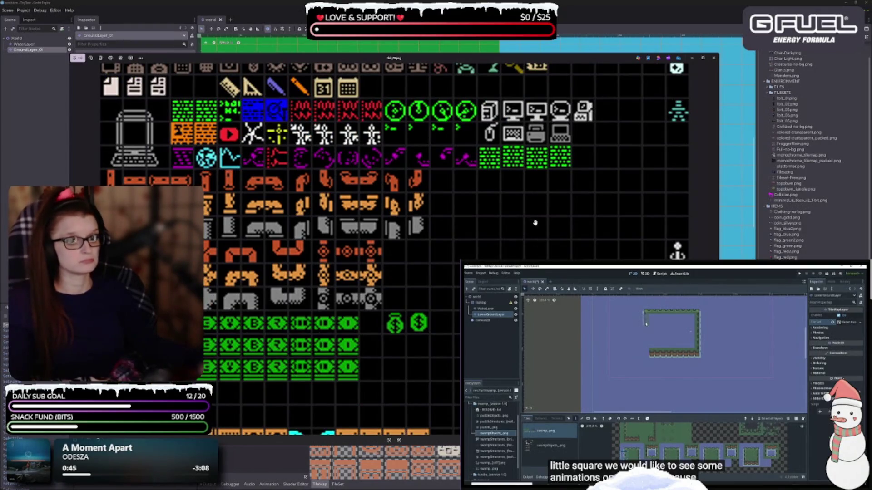
{"action": "scroll", "coordinate": [526, 204], "scroll_direction": "down", "scroll_amount": 4}
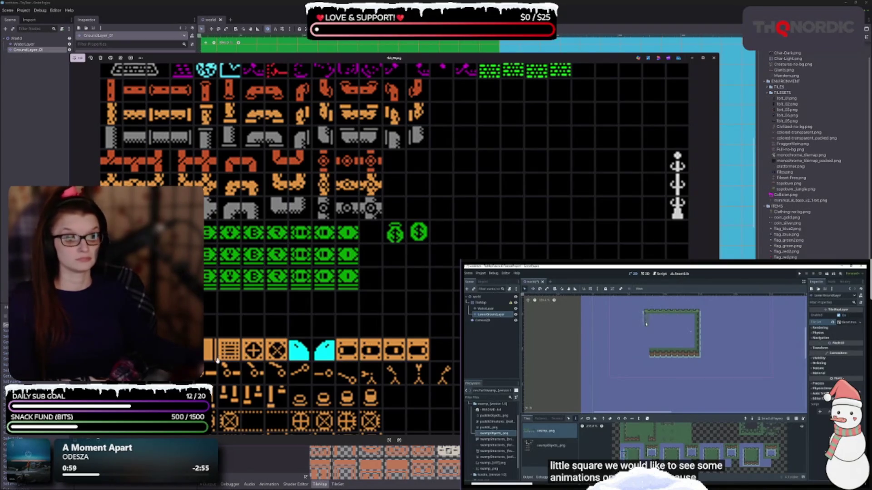
{"action": "scroll", "coordinate": [450, 291], "scroll_direction": "down", "scroll_amount": 3}
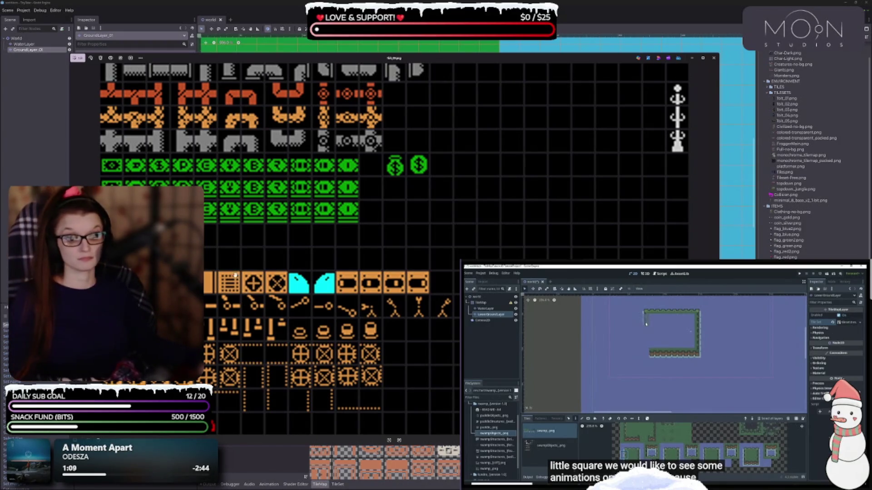
- Switch to the items tilesheet, browse its icons, and narrow its window to reveal layer properties
{"action": "left_click", "coordinate": [716, 256]}
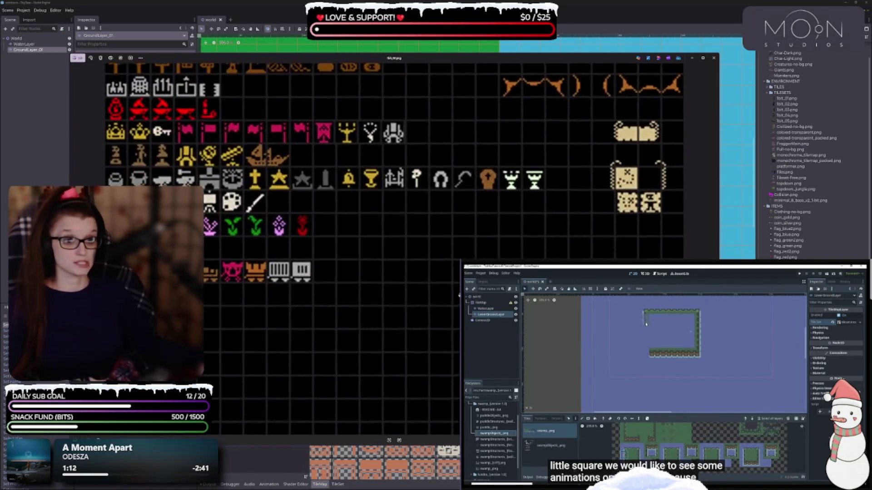
{"action": "scroll", "coordinate": [426, 359], "scroll_direction": "up", "scroll_amount": 3}
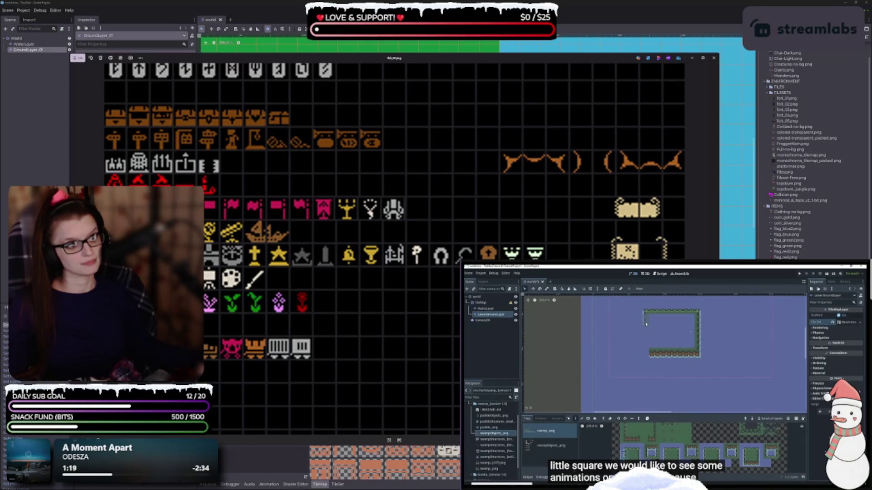
{"action": "scroll", "coordinate": [490, 245], "scroll_direction": "up", "scroll_amount": 4}
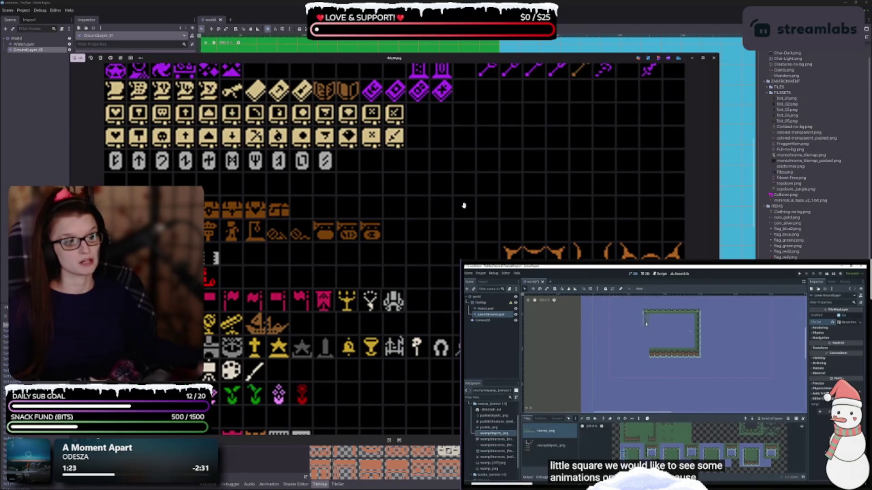
{"action": "scroll", "coordinate": [461, 182], "scroll_direction": "up", "scroll_amount": 3}
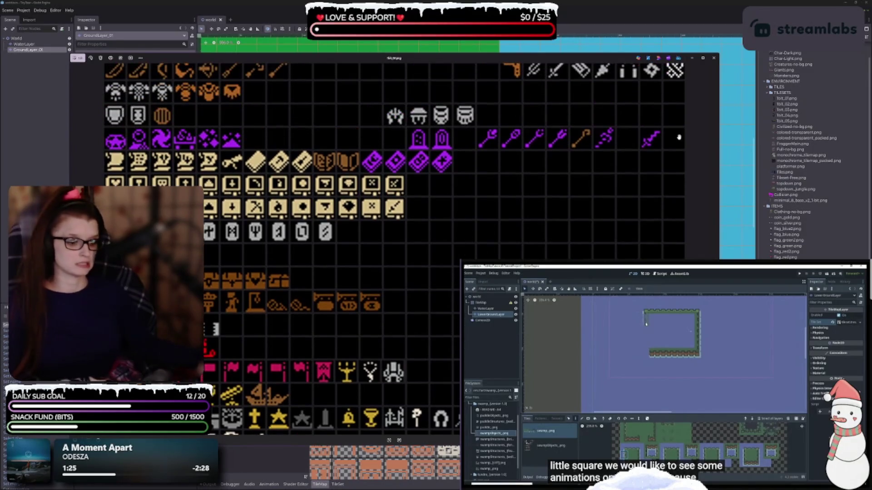
{"action": "scroll", "coordinate": [332, 430], "scroll_direction": "down", "scroll_amount": 6}
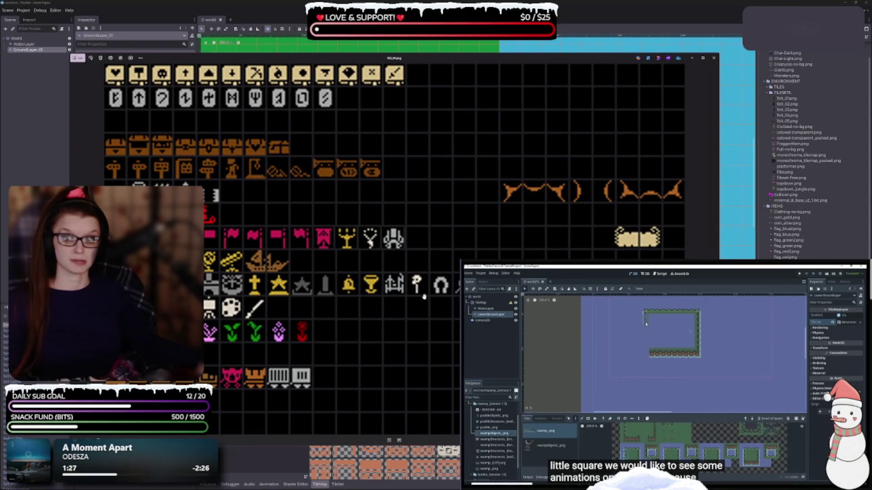
{"action": "scroll", "coordinate": [421, 196], "scroll_direction": "up", "scroll_amount": 6}
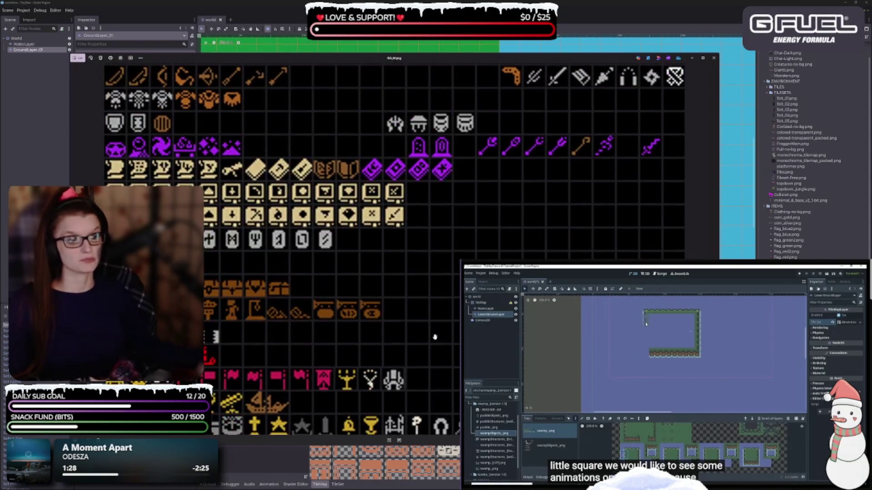
{"action": "scroll", "coordinate": [496, 173], "scroll_direction": "up", "scroll_amount": 4}
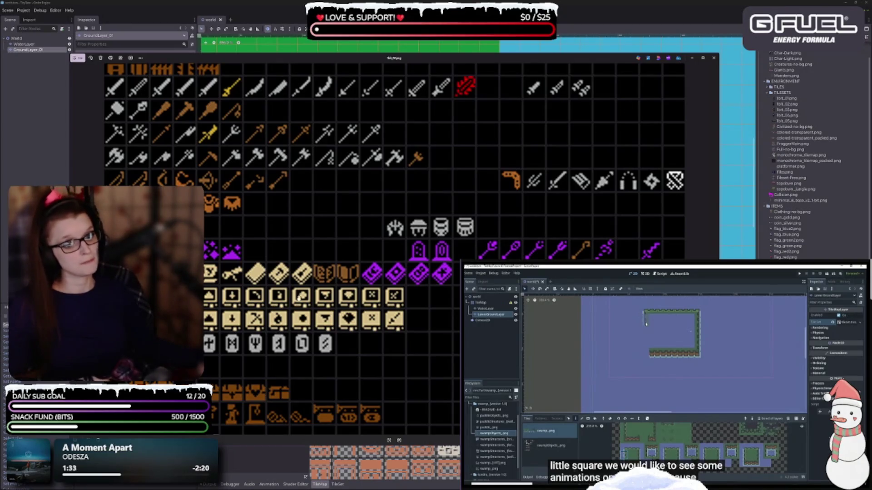
{"action": "scroll", "coordinate": [405, 160], "scroll_direction": "up", "scroll_amount": 5}
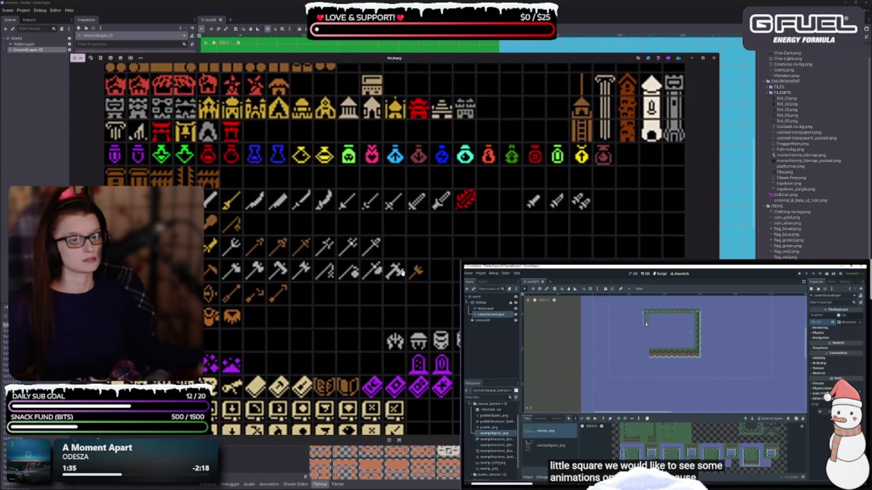
{"action": "scroll", "coordinate": [431, 200], "scroll_direction": "up", "scroll_amount": 1}
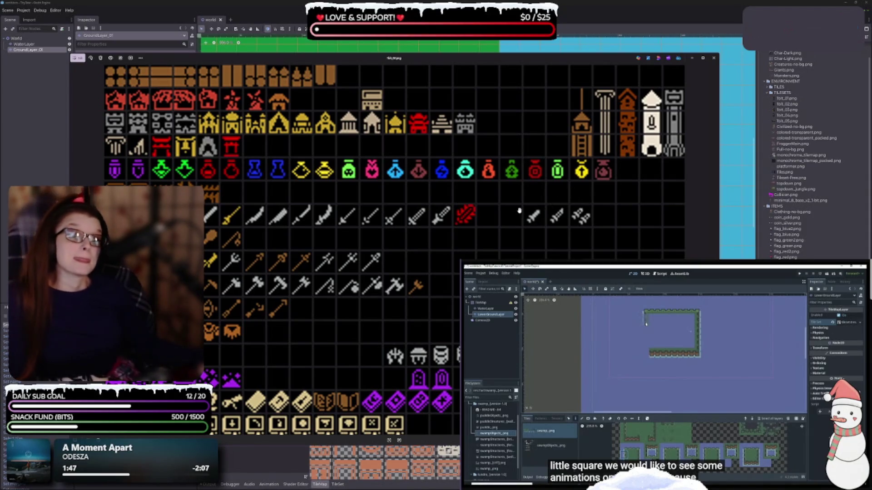
{"action": "scroll", "coordinate": [473, 195], "scroll_direction": "down", "scroll_amount": 5}
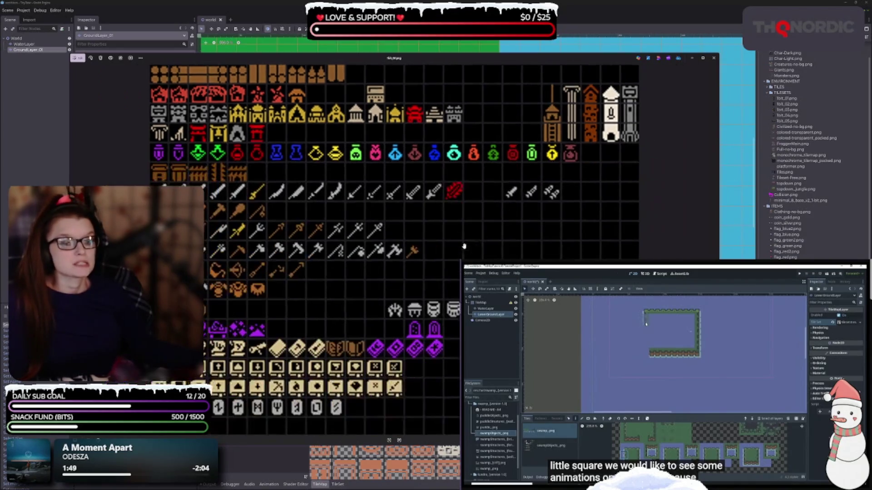
{"action": "scroll", "coordinate": [422, 309], "scroll_direction": "down", "scroll_amount": 10}
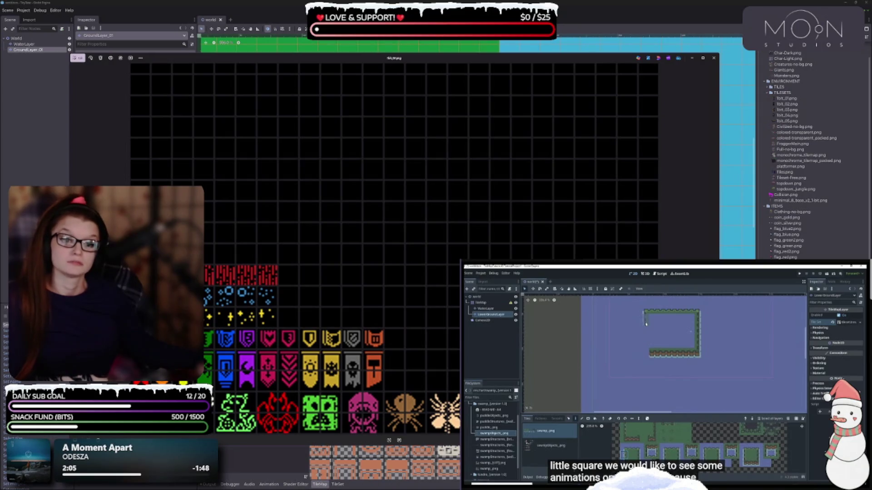
{"action": "mouse_move", "coordinate": [70, 136]}
{"action": "left_mouse_down"}
{"action": "mouse_move", "coordinate": [238, 136]}
{"action": "mouse_move", "coordinate": [229, 137]}
{"action": "left_mouse_up"}
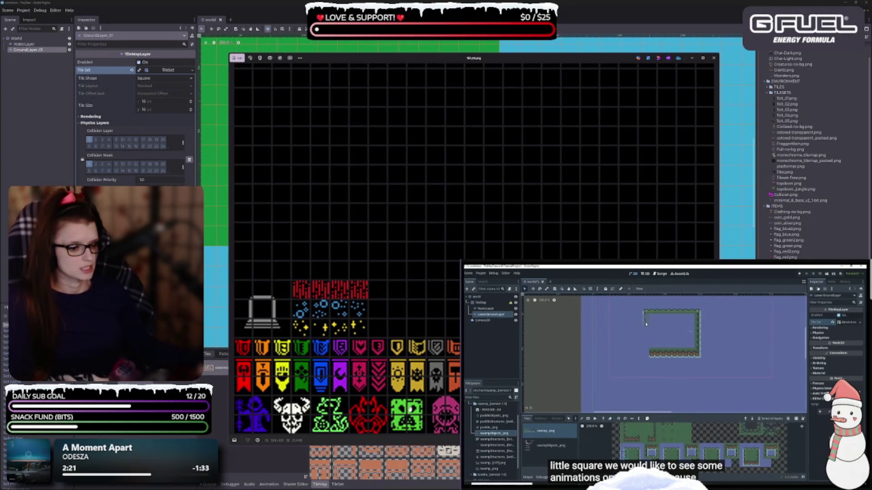
- Widen the tileset atlas window over the Inspector and zoom into the icon sheet
{"action": "scroll", "coordinate": [229, 231], "scroll_direction": "down", "scroll_amount": 5}
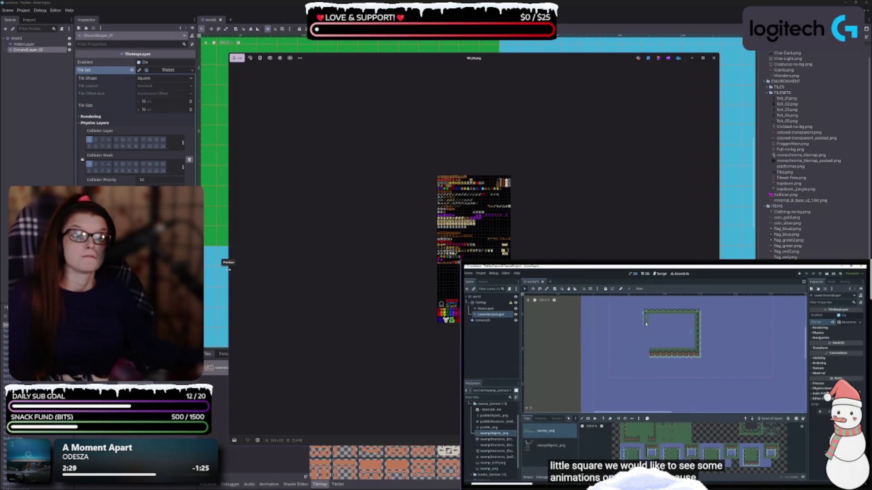
{"action": "left_click_drag", "start_coordinate": [228, 272], "coordinate": [26, 273]}
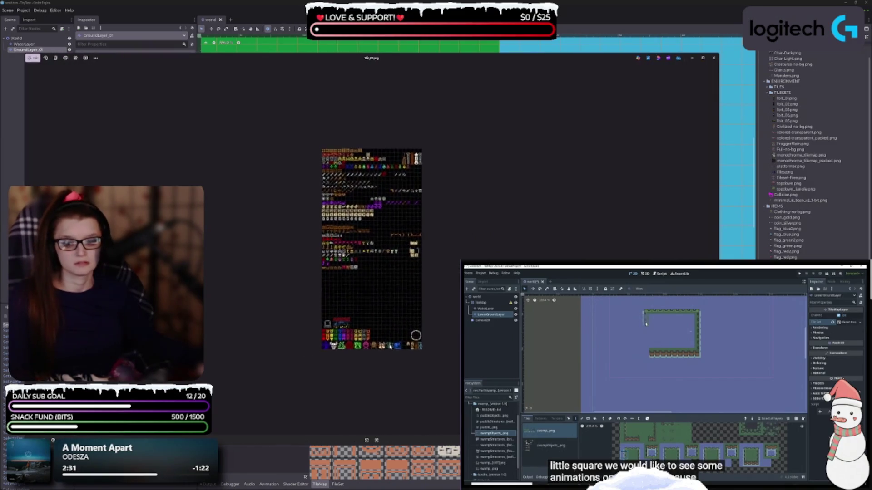
{"action": "scroll", "coordinate": [354, 354], "scroll_direction": "up", "scroll_amount": 3}
{"action": "scroll", "coordinate": [388, 401], "scroll_direction": "up", "scroll_amount": 2}
{"action": "scroll", "coordinate": [389, 401], "scroll_direction": "up", "scroll_amount": 3}
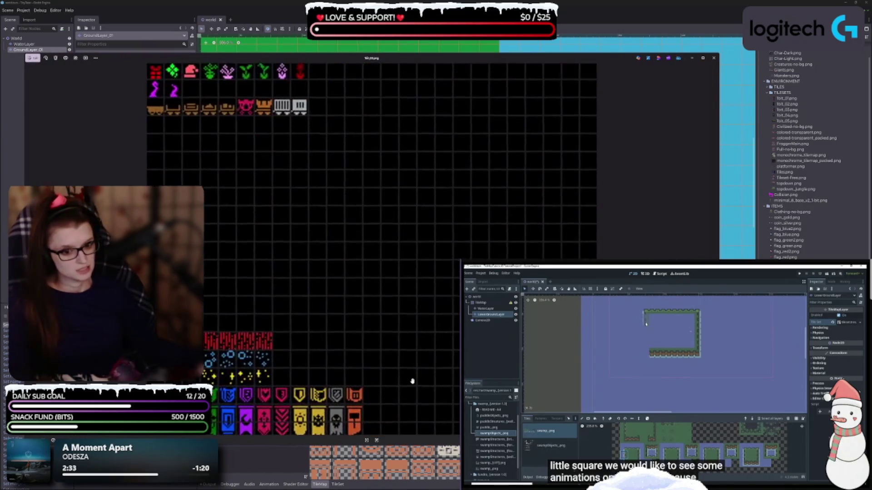
{"action": "scroll", "coordinate": [416, 388], "scroll_direction": "down", "scroll_amount": 1}
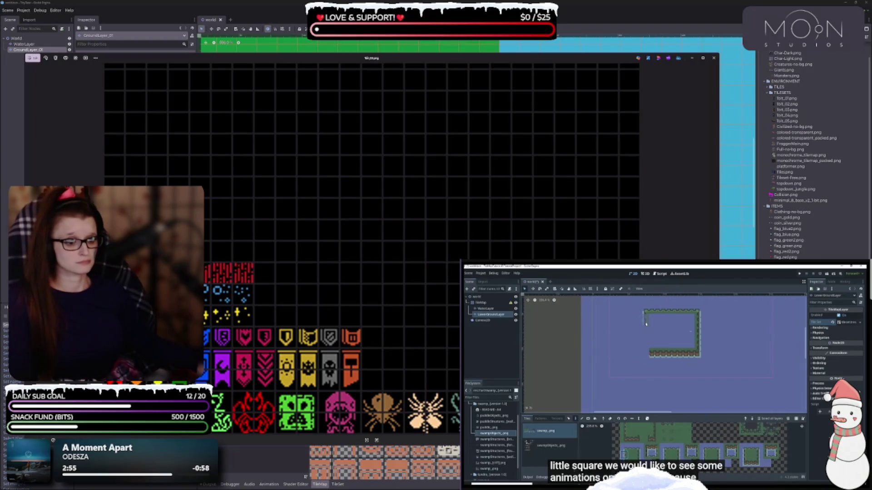
- Narrow the tileset.png window to show the level, dismiss the image file browser, and adjust zoom
{"action": "mouse_move", "coordinate": [719, 400]}
{"action": "left_mouse_down"}
{"action": "mouse_move", "coordinate": [520, 400]}
{"action": "mouse_move", "coordinate": [541, 399]}
{"action": "left_mouse_up"}
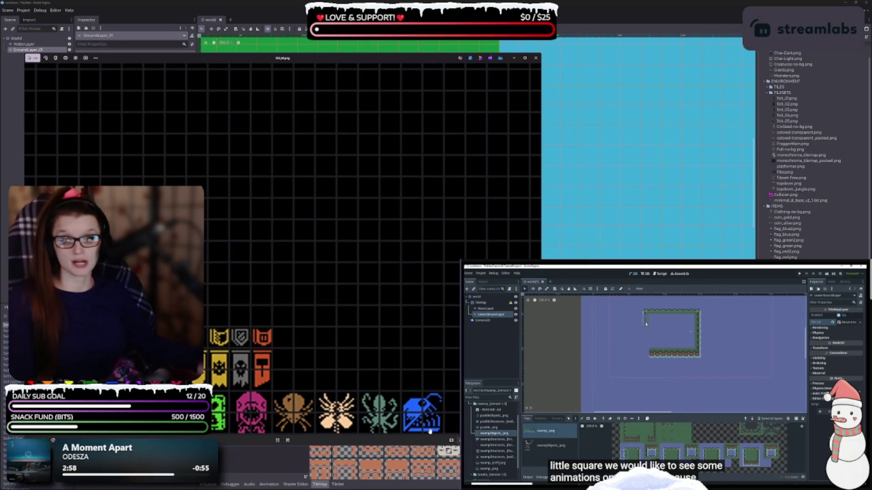
{"action": "scroll", "coordinate": [314, 286], "scroll_direction": "down", "scroll_amount": 2}
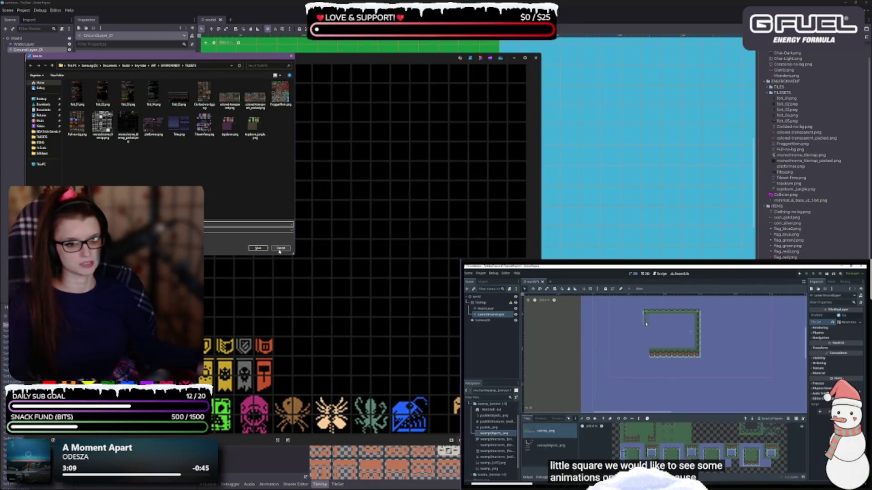
{"action": "left_click", "coordinate": [280, 251]}
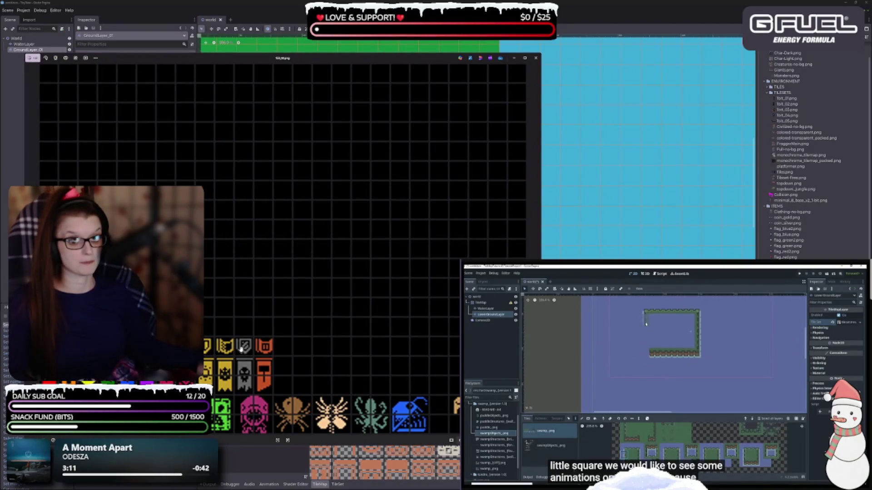
{"action": "scroll", "coordinate": [210, 362], "scroll_direction": "up", "scroll_amount": 2}
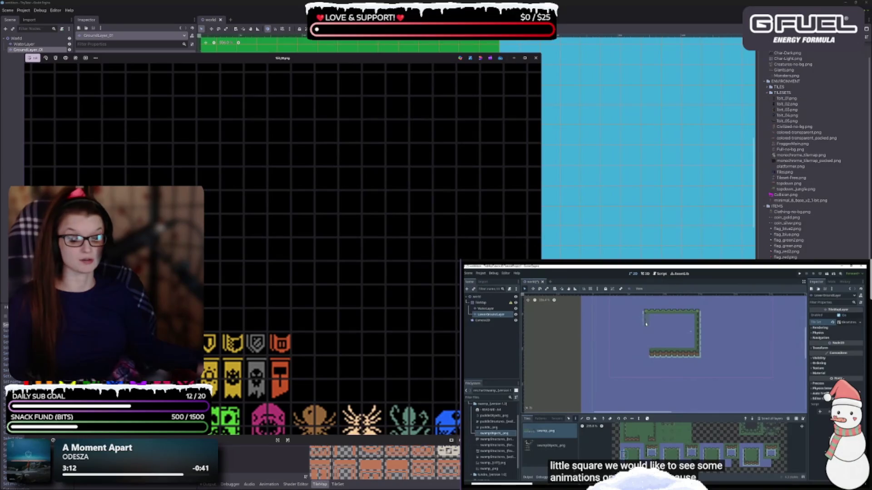
{"action": "scroll", "coordinate": [322, 258], "scroll_direction": "up", "scroll_amount": 1}
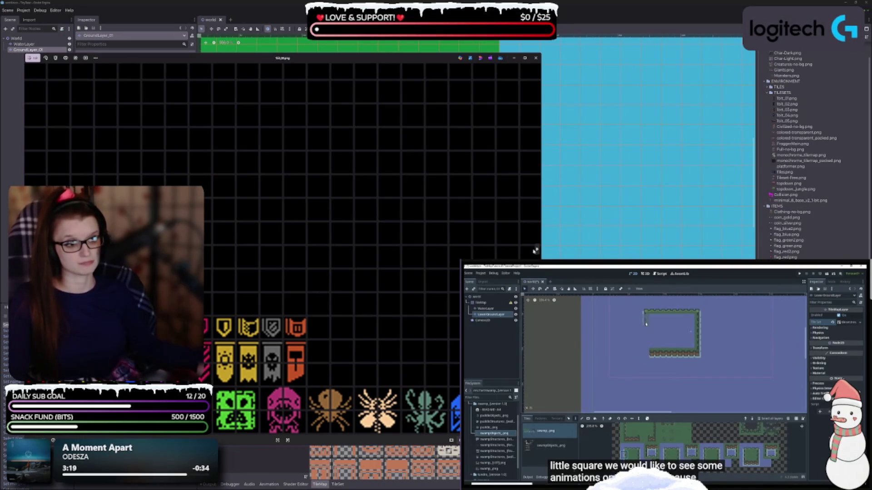
{"action": "scroll", "coordinate": [535, 250], "scroll_direction": "down", "scroll_amount": 5}
- Move the tileset window further to the right and scroll over the sheet
{"action": "scroll", "coordinate": [372, 179], "scroll_direction": "up", "scroll_amount": 5}
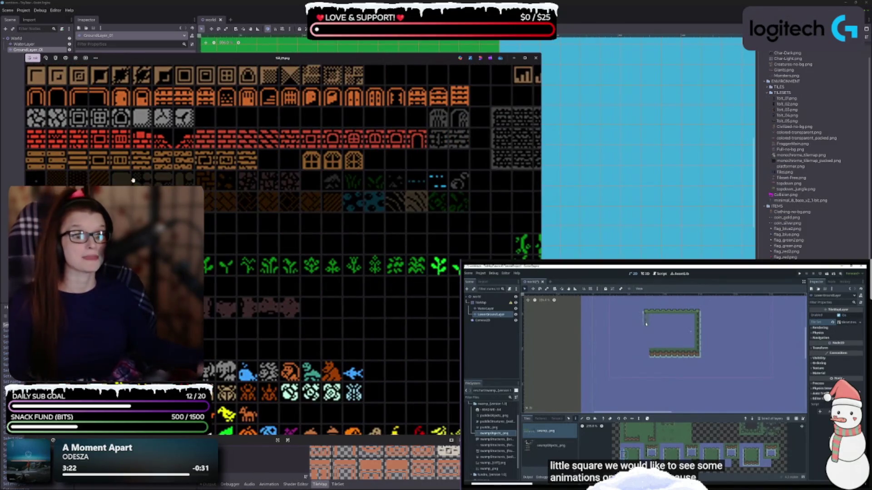
{"action": "scroll", "coordinate": [282, 170], "scroll_direction": "down", "scroll_amount": 1}
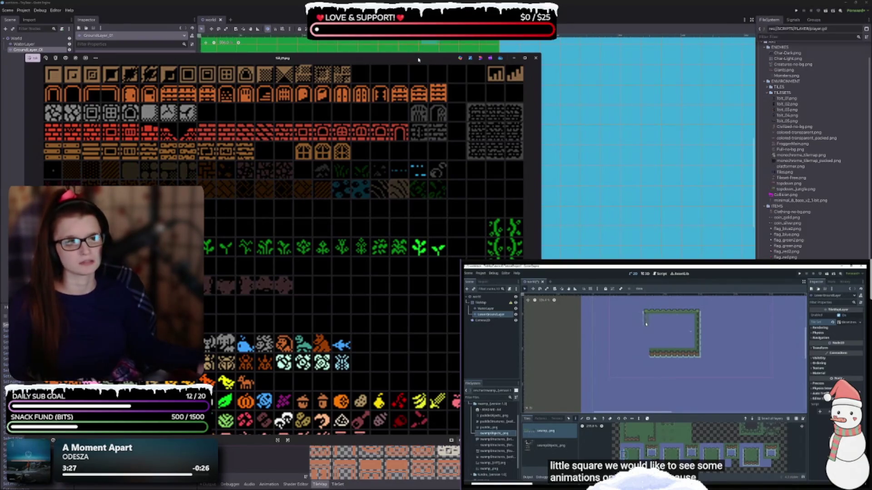
{"action": "left_click_drag", "start_coordinate": [421, 61], "coordinate": [582, 58]}
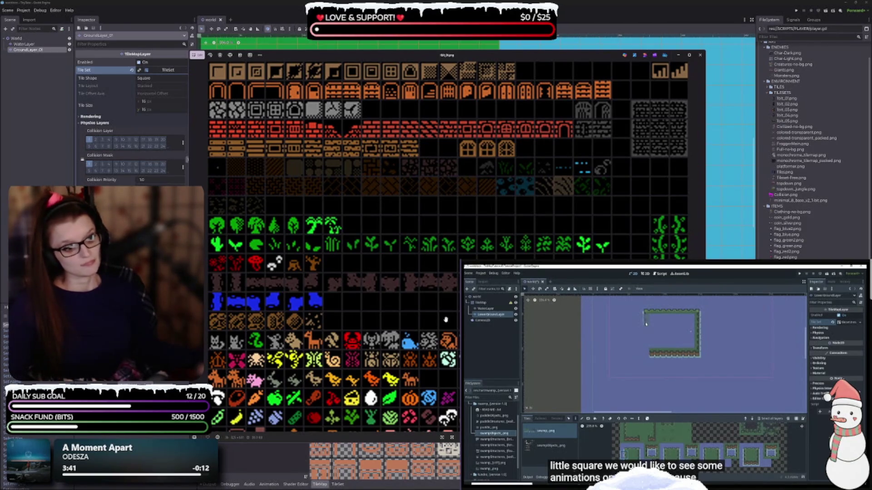
{"action": "scroll", "coordinate": [446, 320], "scroll_direction": "down", "scroll_amount": 5}
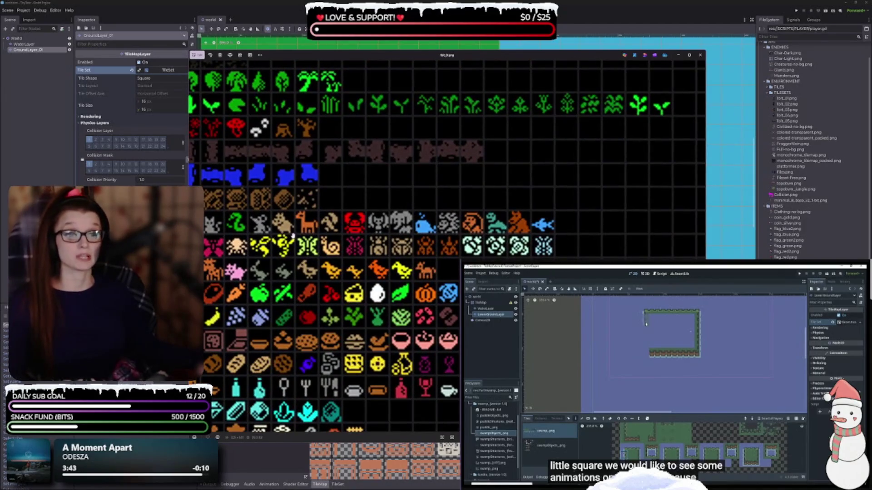
{"action": "scroll", "coordinate": [293, 236], "scroll_direction": "down", "scroll_amount": 2}
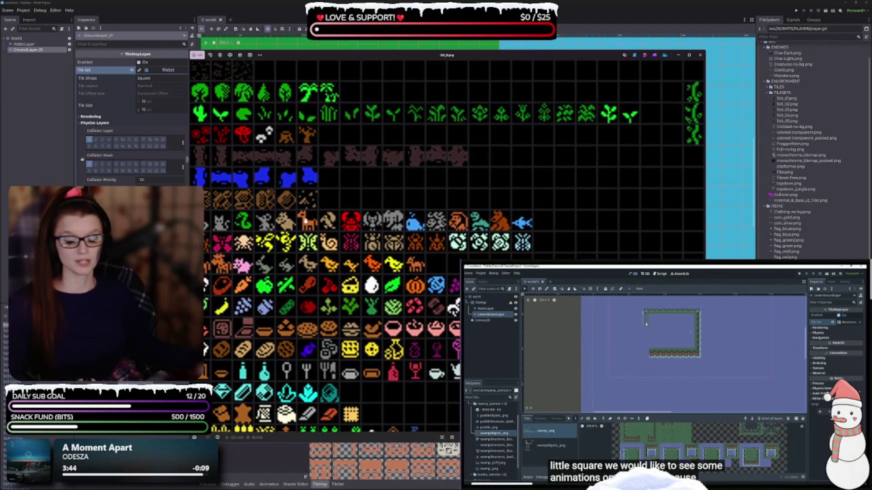
{"action": "scroll", "coordinate": [319, 208], "scroll_direction": "down", "scroll_amount": 3}
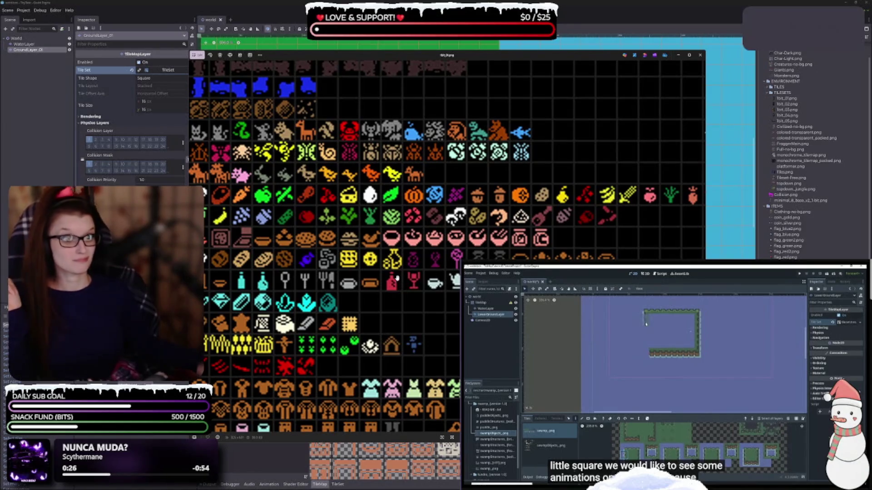
- Scroll through the tbit_02.png tile sheet to inspect its tiles
{"action": "scroll", "coordinate": [404, 285], "scroll_direction": "down", "scroll_amount": 2}
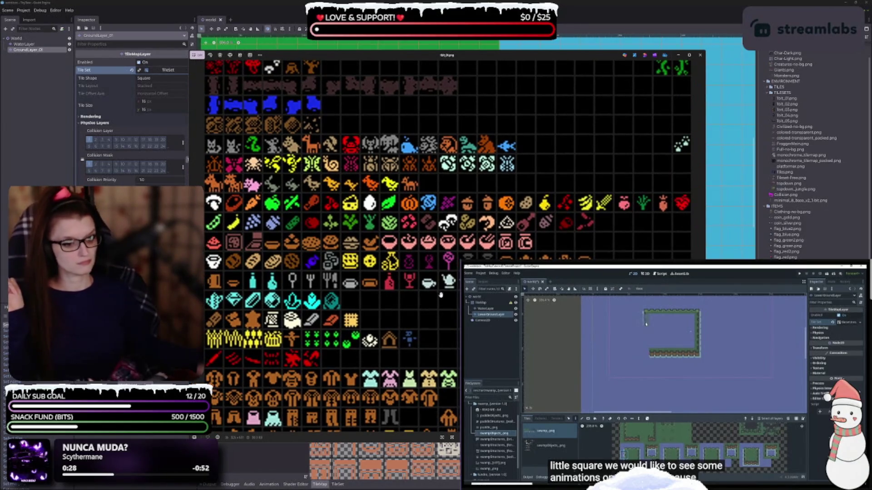
{"action": "scroll", "coordinate": [441, 295], "scroll_direction": "down", "scroll_amount": 1}
{"action": "scroll", "coordinate": [517, 196], "scroll_direction": "up", "scroll_amount": 3}
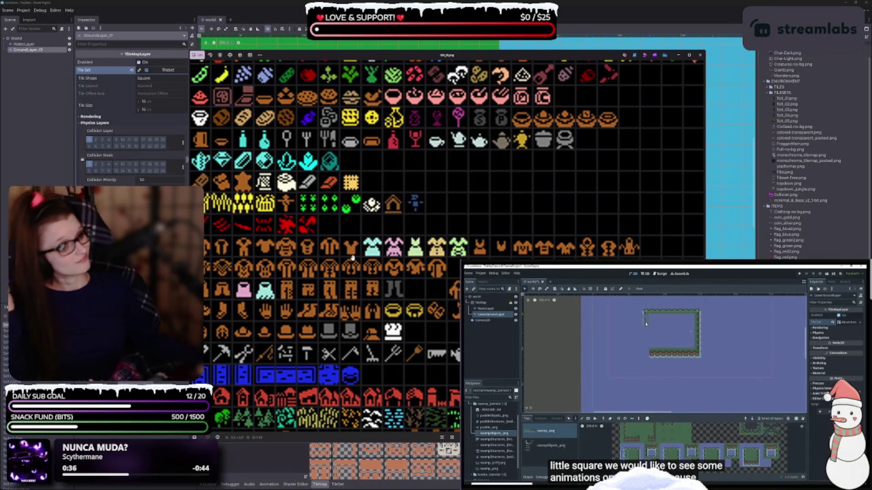
{"action": "scroll", "coordinate": [418, 329], "scroll_direction": "down", "scroll_amount": 2}
{"action": "scroll", "coordinate": [544, 258], "scroll_direction": "up", "scroll_amount": 5}
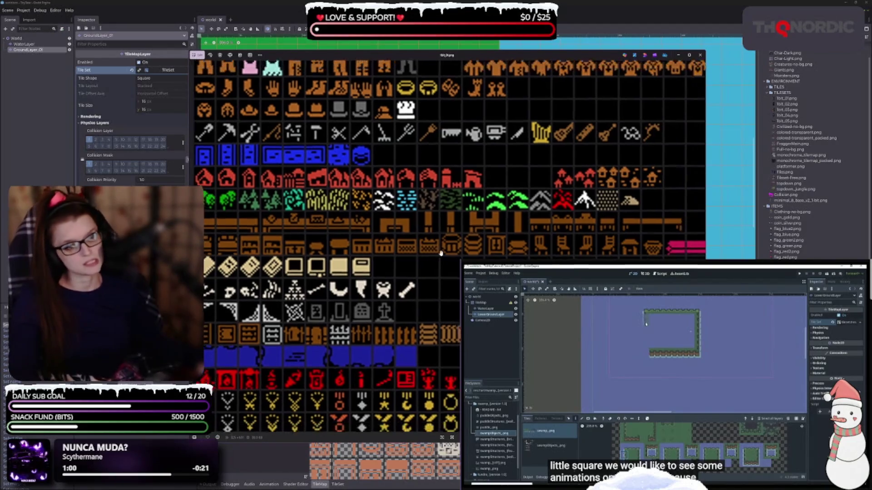
{"action": "scroll", "coordinate": [437, 237], "scroll_direction": "down", "scroll_amount": 1}
{"action": "scroll", "coordinate": [394, 336], "scroll_direction": "up", "scroll_amount": 1}
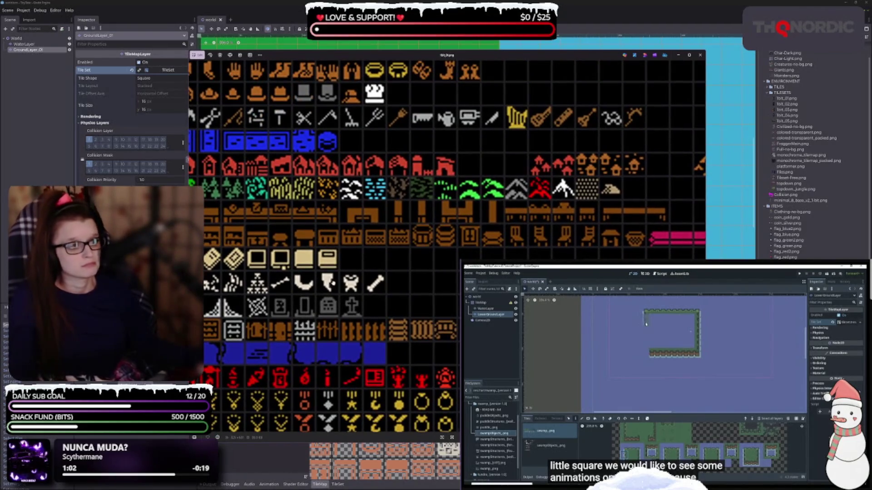
{"action": "scroll", "coordinate": [393, 336], "scroll_direction": "down", "scroll_amount": 3}
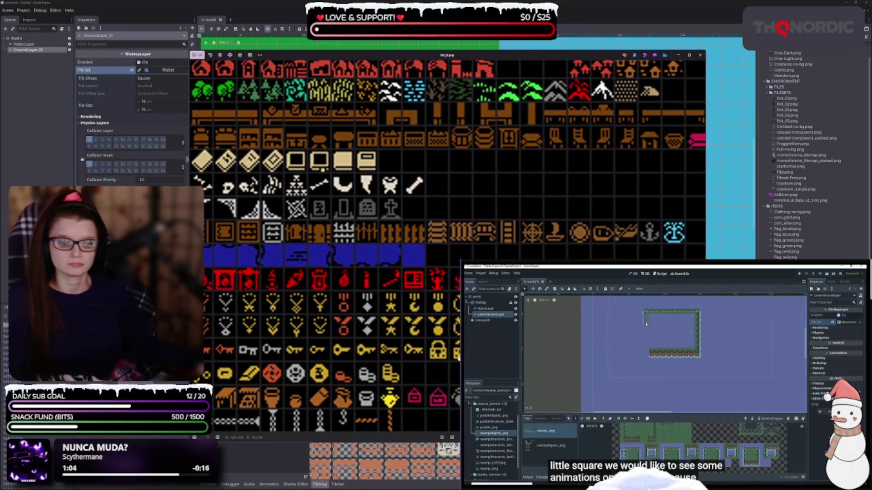
{"action": "scroll", "coordinate": [391, 316], "scroll_direction": "down", "scroll_amount": 1}
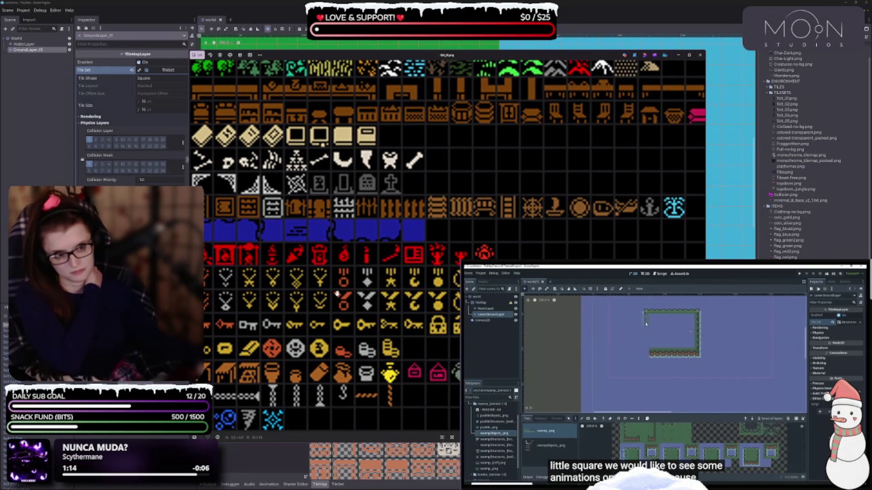
{"action": "scroll", "coordinate": [336, 293], "scroll_direction": "up", "scroll_amount": 5}
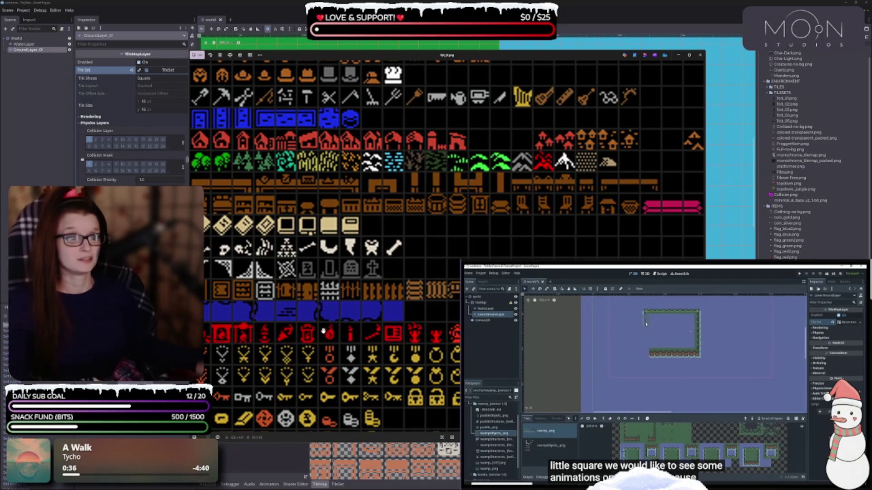
- Zoom out until the whole tbit_02.png tile sheet is visible
{"action": "scroll", "coordinate": [533, 157], "scroll_direction": "up", "scroll_amount": 3}
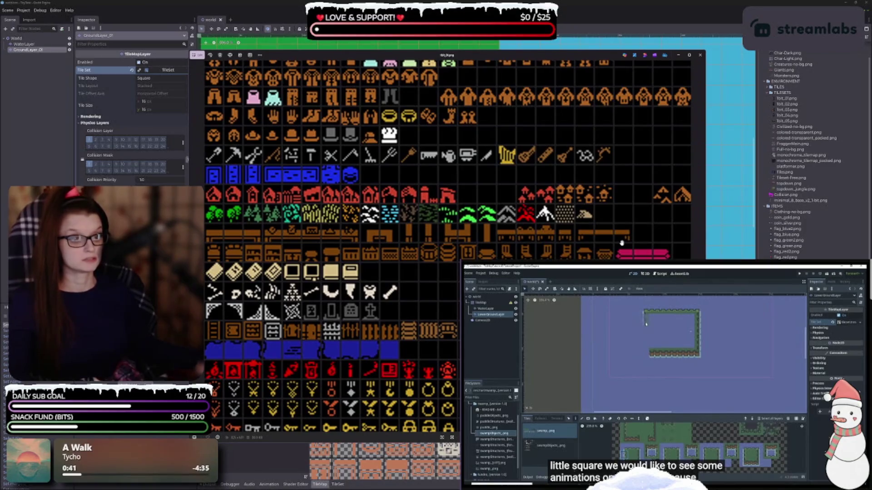
{"action": "scroll", "coordinate": [361, 226], "scroll_direction": "up", "scroll_amount": 5}
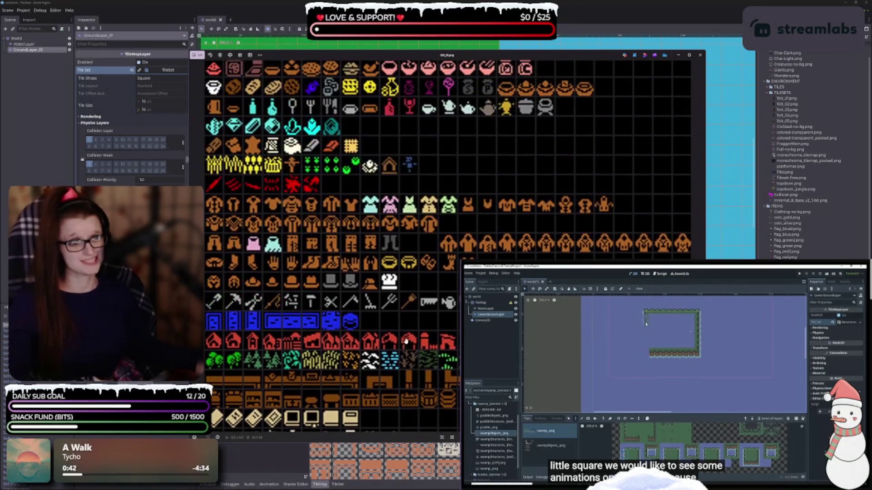
{"action": "scroll", "coordinate": [371, 215], "scroll_direction": "up", "scroll_amount": 5}
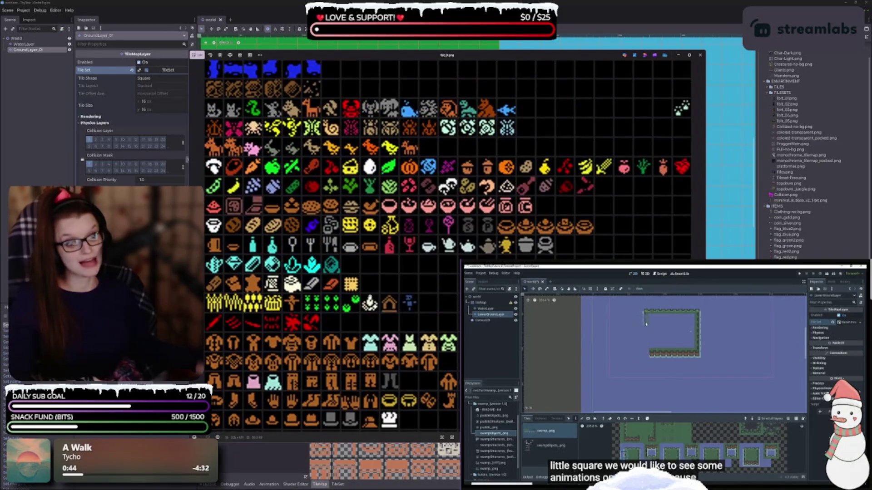
{"action": "scroll", "coordinate": [302, 286], "scroll_direction": "up", "scroll_amount": 5}
{"action": "scroll", "coordinate": [381, 150], "scroll_direction": "up", "scroll_amount": 3}
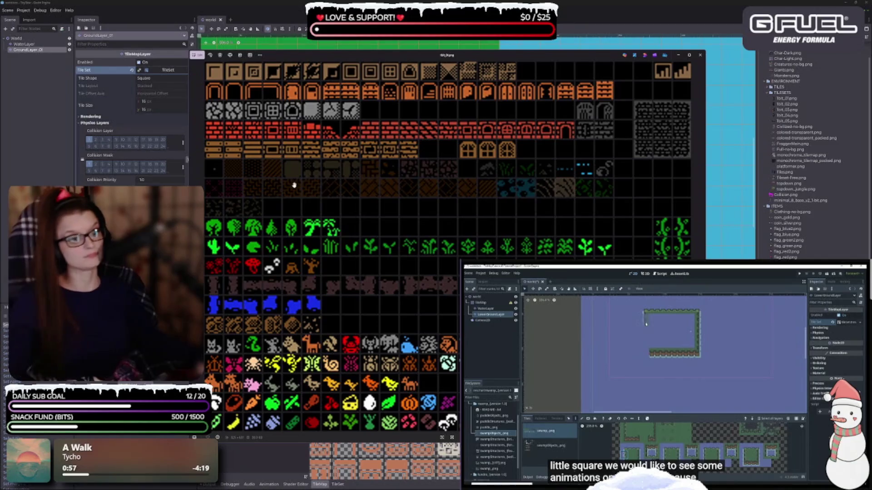
{"action": "scroll", "coordinate": [300, 198], "scroll_direction": "up", "scroll_amount": 2}
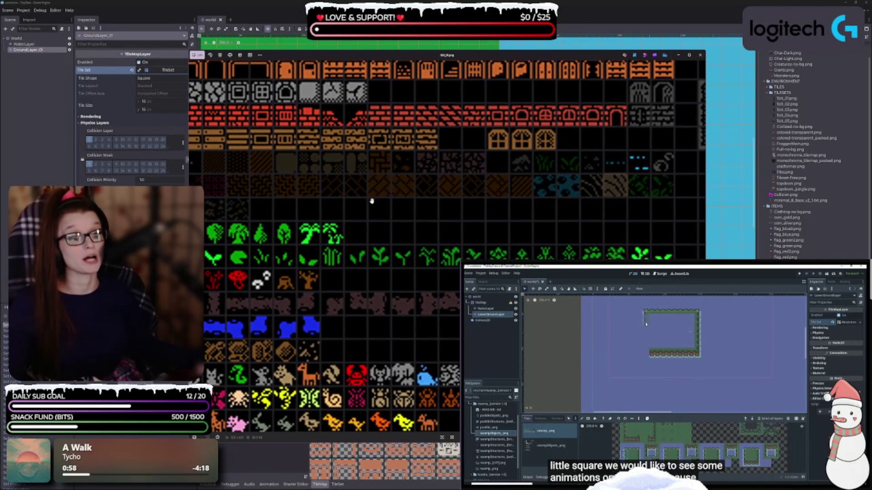
{"action": "scroll", "coordinate": [437, 236], "scroll_direction": "right", "scroll_amount": 3}
{"action": "scroll", "coordinate": [437, 236], "scroll_direction": "up", "scroll_amount": 1}
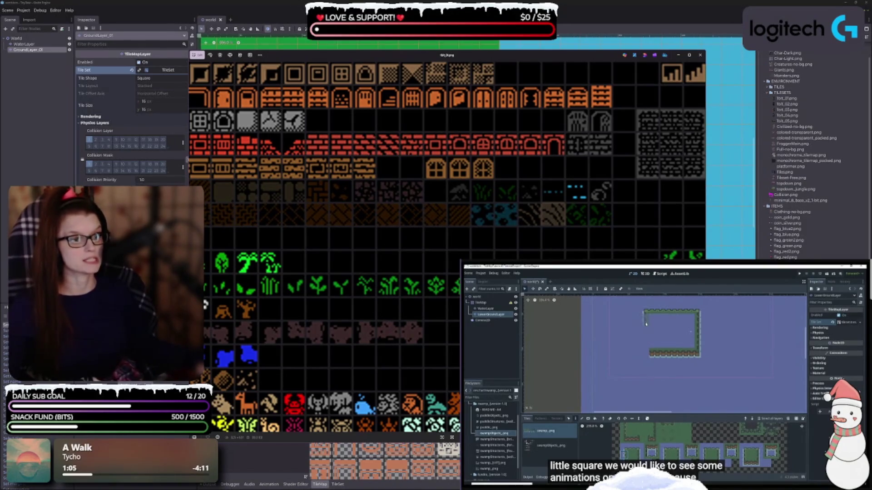
{"action": "scroll", "coordinate": [556, 193], "scroll_direction": "down", "scroll_amount": 5}
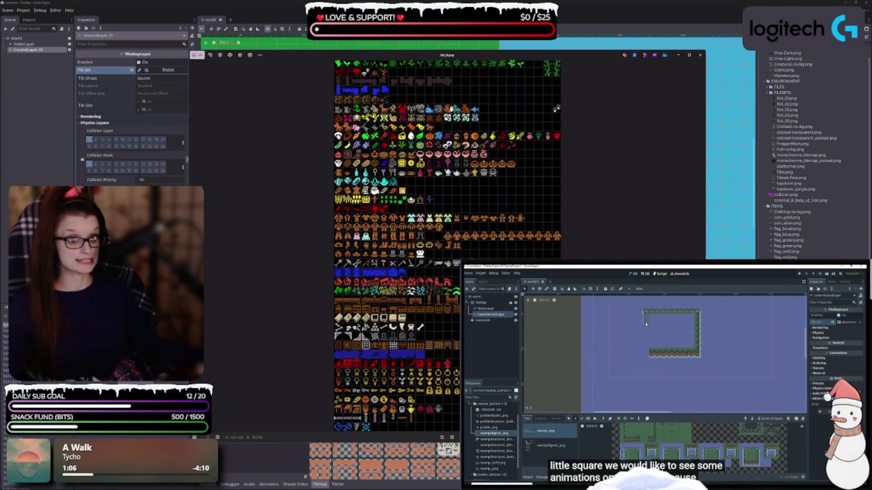
{"action": "scroll", "coordinate": [399, 404], "scroll_direction": "up", "scroll_amount": 3}
{"action": "scroll", "coordinate": [398, 354], "scroll_direction": "up", "scroll_amount": 2}
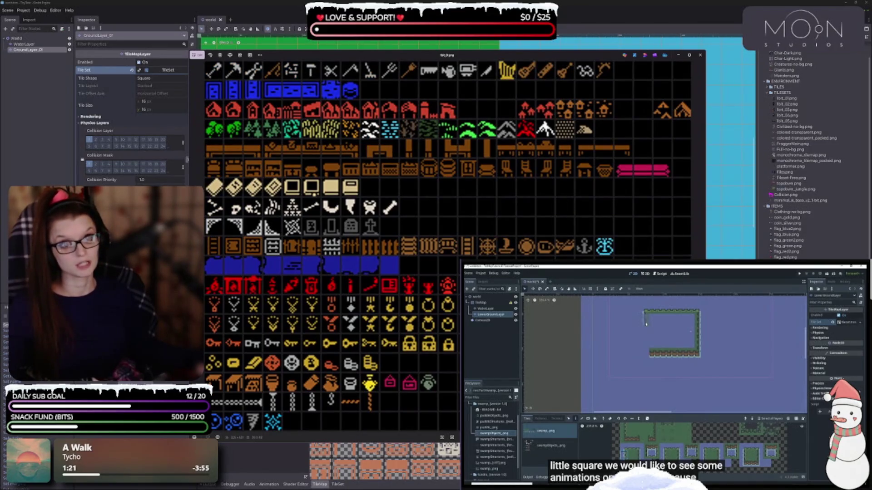
{"action": "scroll", "coordinate": [447, 245], "scroll_direction": "down", "scroll_amount": 5}
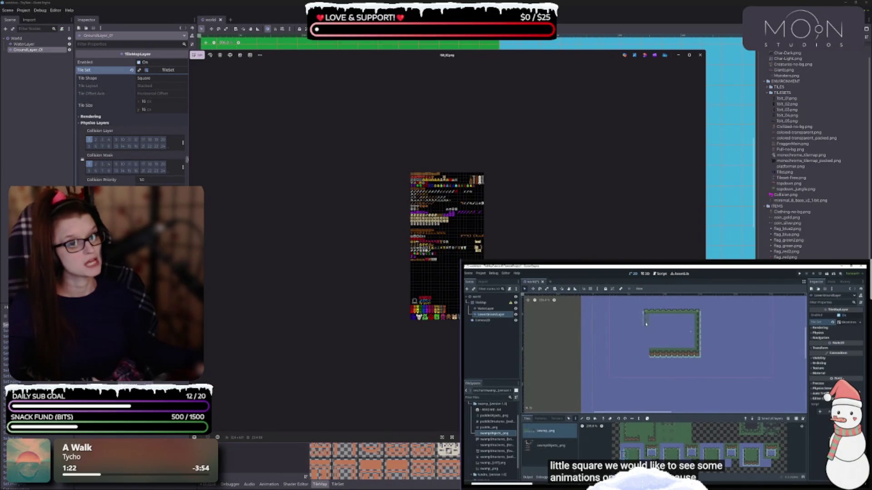
- Step through tbit_03.png, tbit_04.png and tbit_05.png, enlarging tbit_05 for a closer look
{"action": "key", "text": "Right"}
{"action": "key", "text": "Right"}
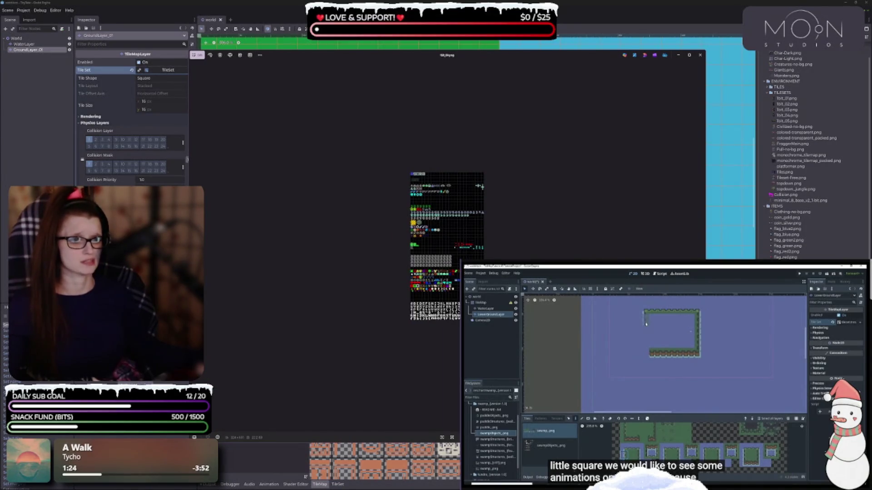
{"action": "key", "text": "Right"}
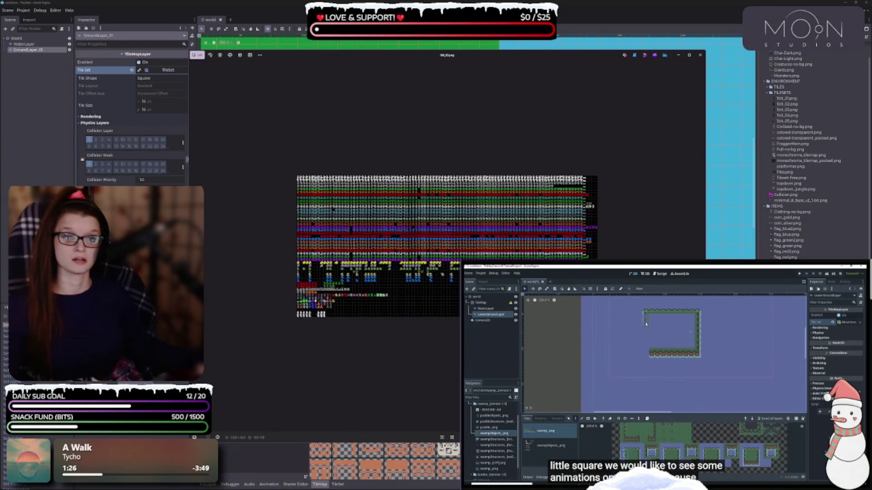
{"action": "key", "text": "Right"}
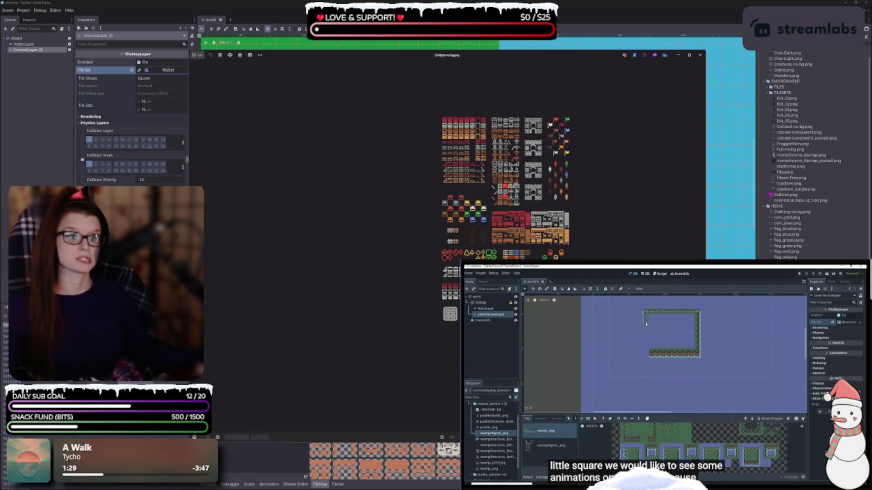
{"action": "key", "text": "ctrl+plus"}
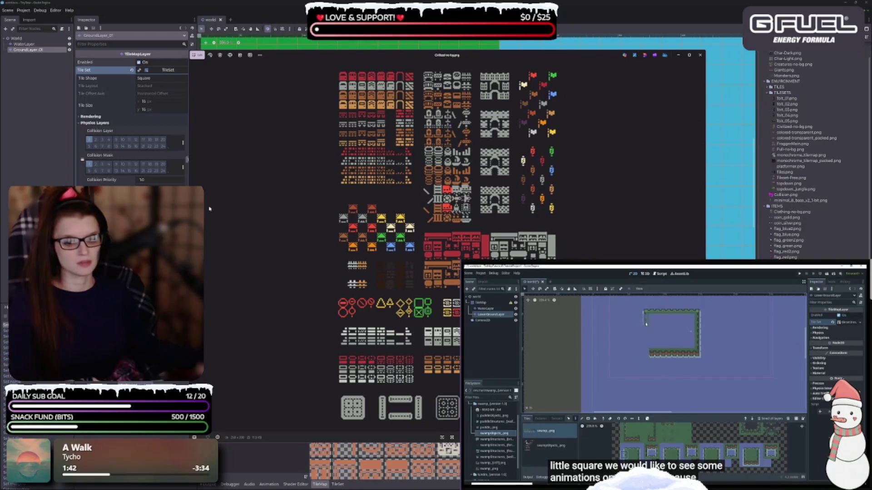
- Advance to colored-transparent.png, shrink it to fit, then move on to colored-transparent_packed.png
{"action": "key", "text": "Right"}
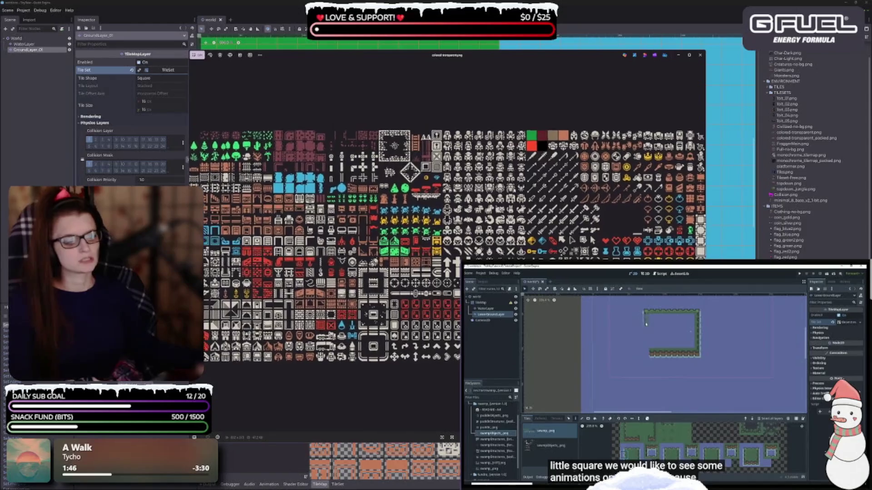
{"action": "key", "text": "ctrl+minus"}
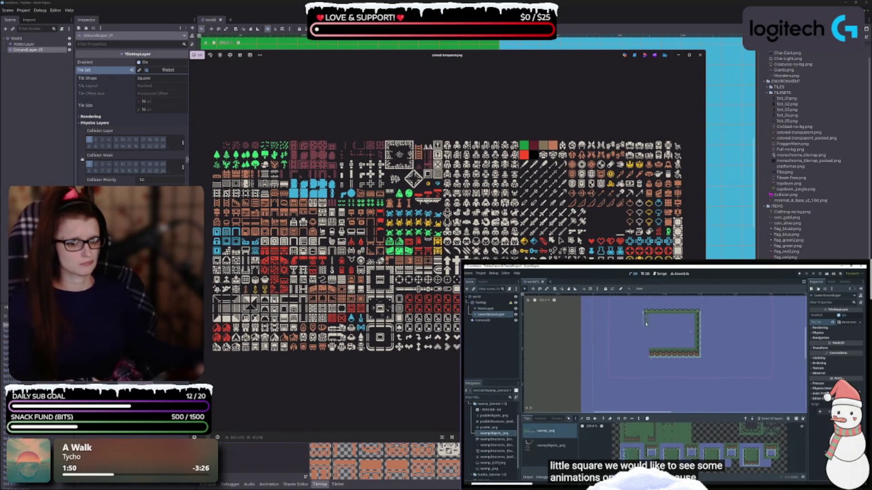
{"action": "key", "text": "Right"}
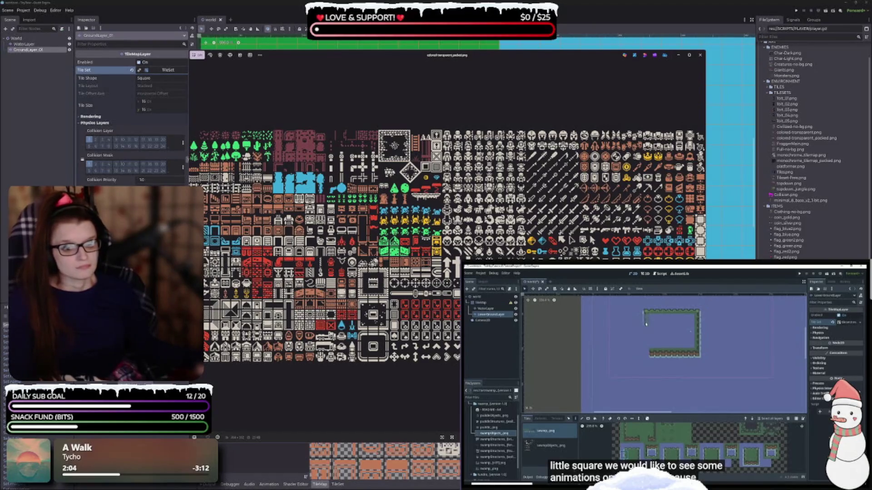
- Show FroggerMain.png and zoom around the spritesheet
{"action": "key", "text": "Right"}
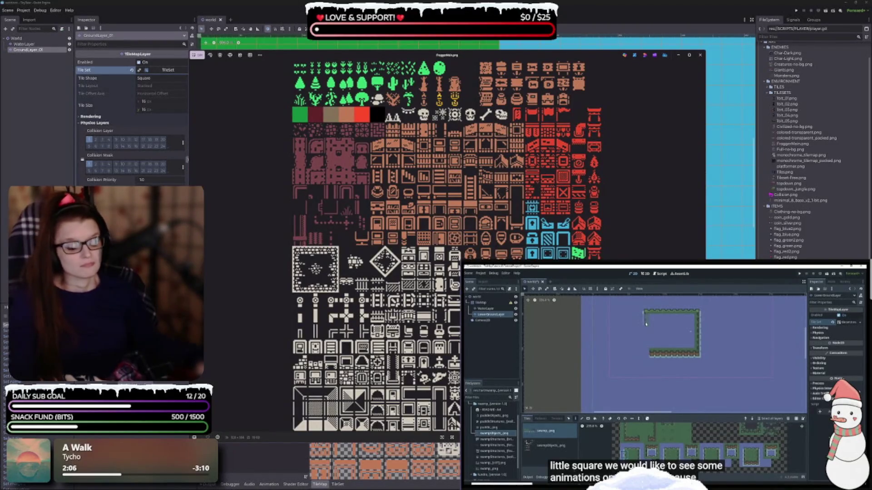
{"action": "scroll", "coordinate": [468, 130], "scroll_direction": "down", "scroll_amount": 2}
{"action": "scroll", "coordinate": [468, 130], "scroll_direction": "up", "scroll_amount": 3}
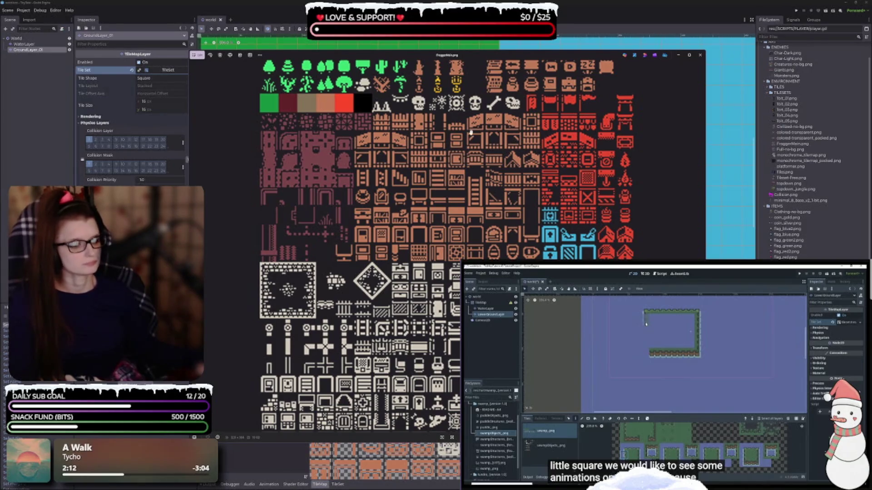
{"action": "scroll", "coordinate": [662, 231], "scroll_direction": "down", "scroll_amount": 1}
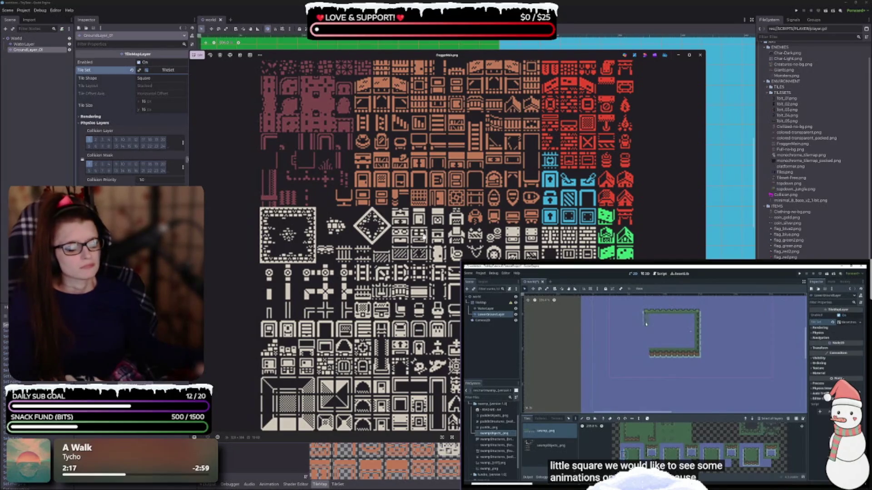
{"action": "scroll", "coordinate": [460, 153], "scroll_direction": "down", "scroll_amount": 2}
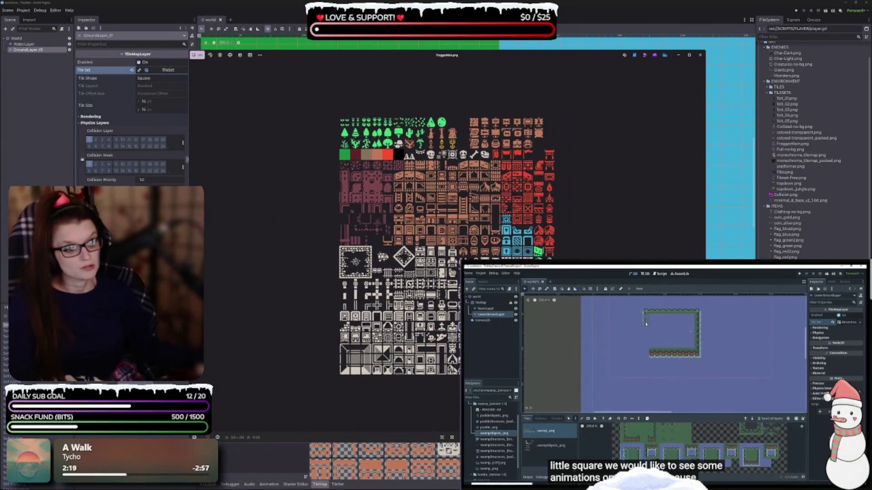
{"action": "scroll", "coordinate": [460, 153], "scroll_direction": "up", "scroll_amount": 3}
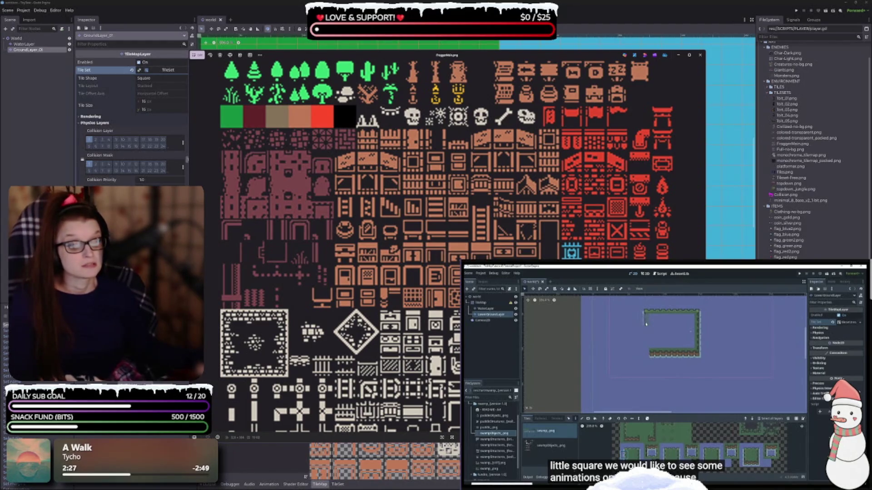
- Advance to Full-no-bg.png and zoom in and out over its tiles
{"action": "key", "text": "Right"}
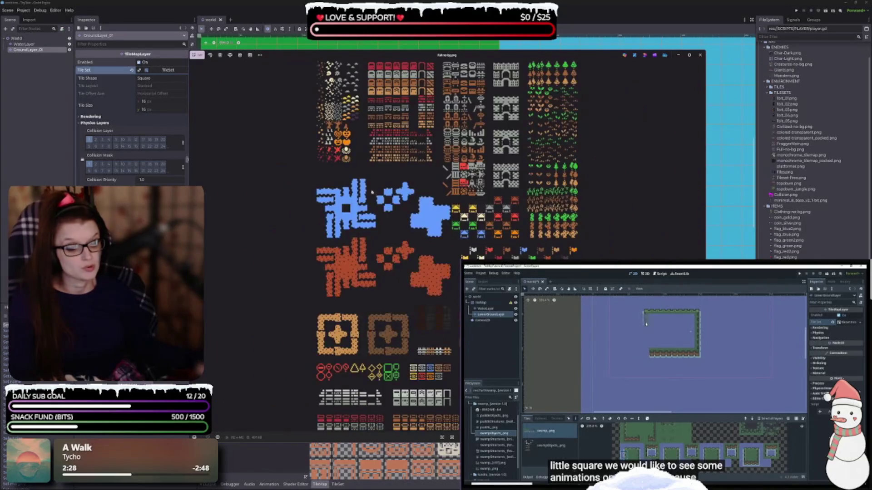
{"action": "scroll", "coordinate": [440, 214], "scroll_direction": "up", "scroll_amount": 2}
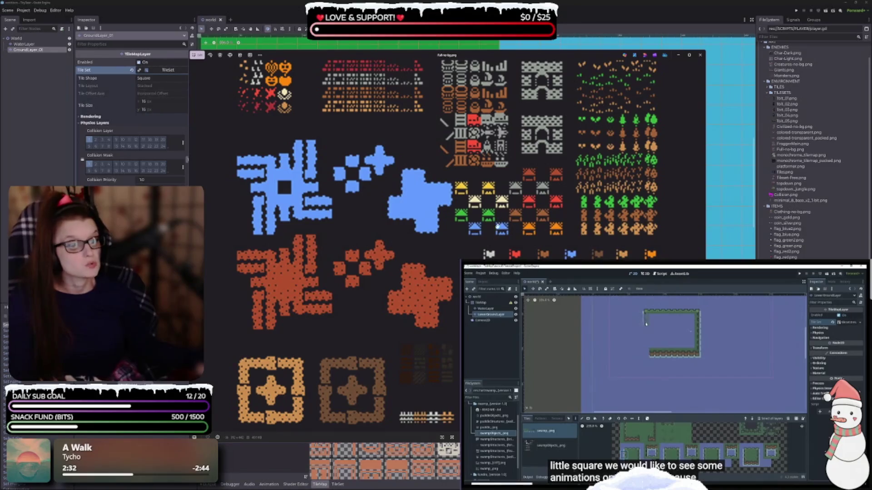
{"action": "scroll", "coordinate": [511, 228], "scroll_direction": "up", "scroll_amount": 1}
{"action": "scroll", "coordinate": [512, 228], "scroll_direction": "down", "scroll_amount": 5}
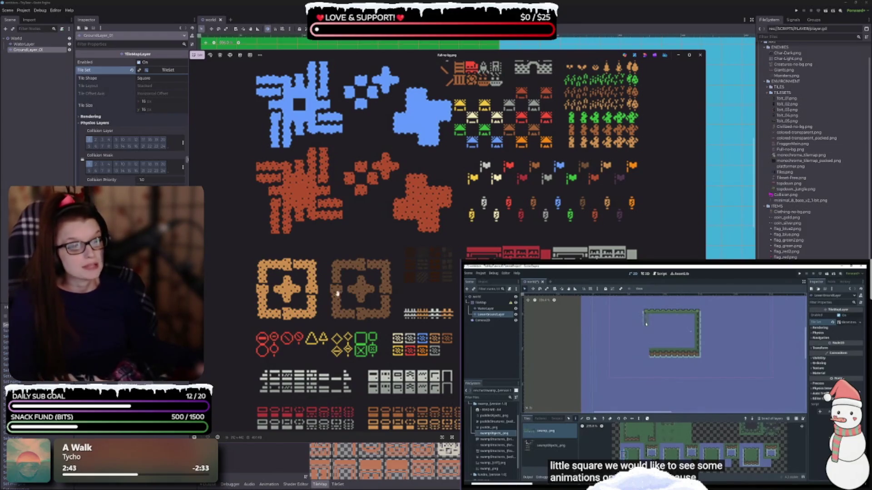
{"action": "scroll", "coordinate": [431, 359], "scroll_direction": "up", "scroll_amount": 3}
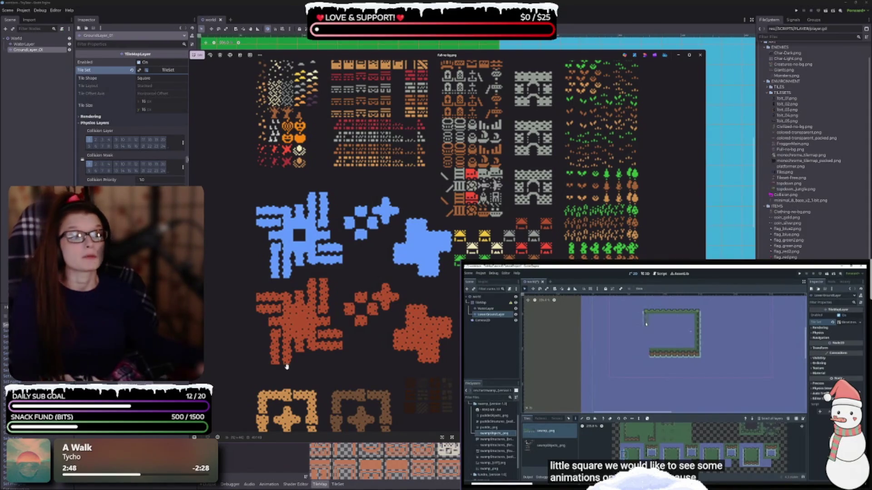
{"action": "scroll", "coordinate": [437, 282], "scroll_direction": "up", "scroll_amount": 3}
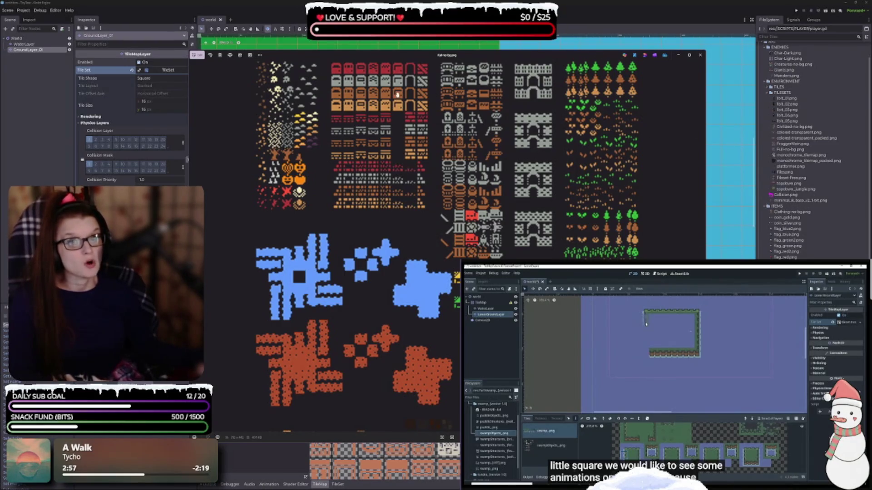
{"action": "scroll", "coordinate": [429, 209], "scroll_direction": "up", "scroll_amount": 2}
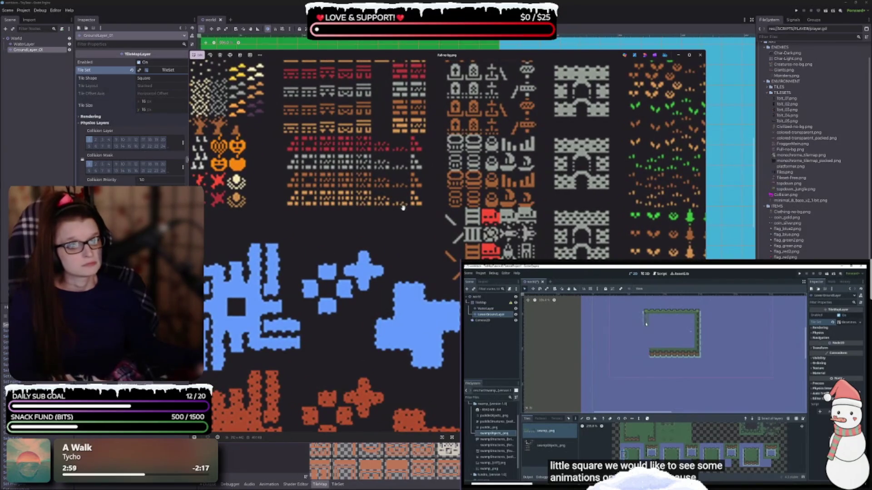
{"action": "scroll", "coordinate": [403, 207], "scroll_direction": "down", "scroll_amount": 3}
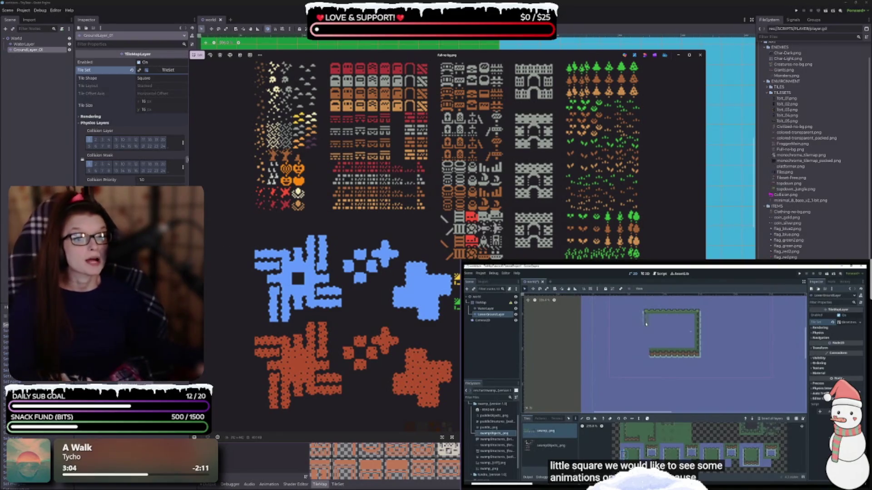
- Advance through monochrome_tilemap.png to monochrome_tilemap_packed.png, zooming around the packed sheet
{"action": "key", "text": "Right"}
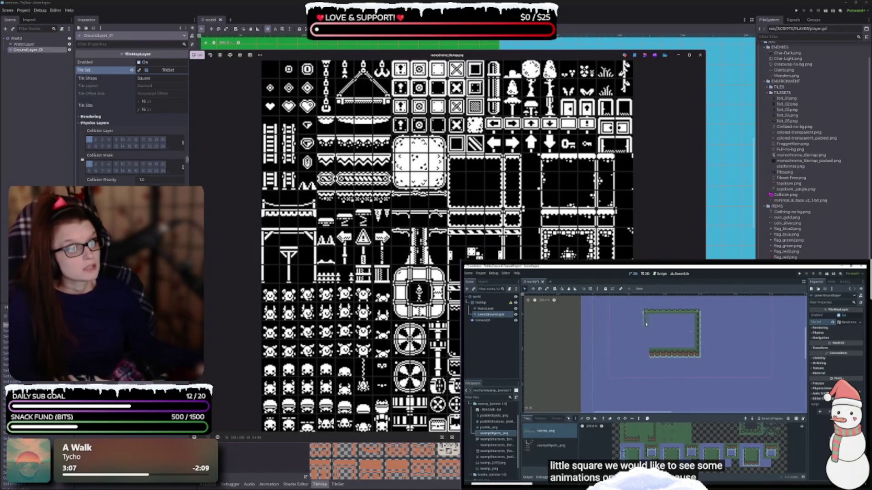
{"action": "key", "text": "Right"}
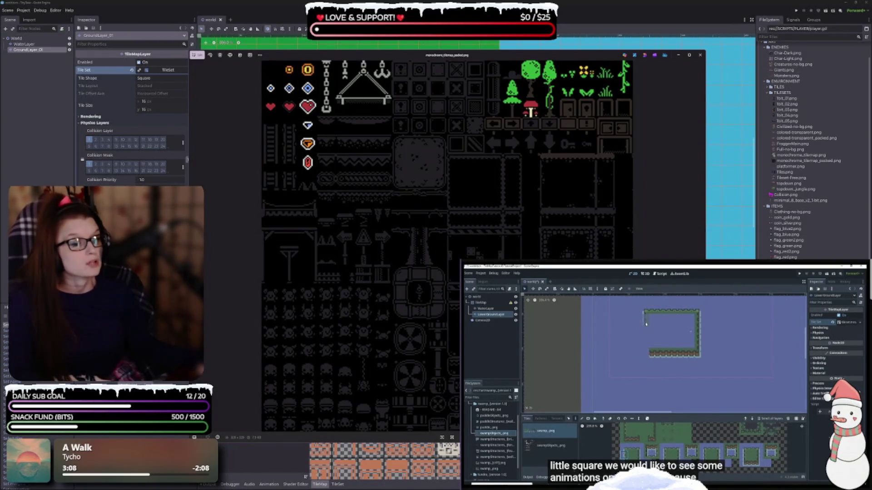
{"action": "scroll", "coordinate": [631, 155], "scroll_direction": "up", "scroll_amount": 3}
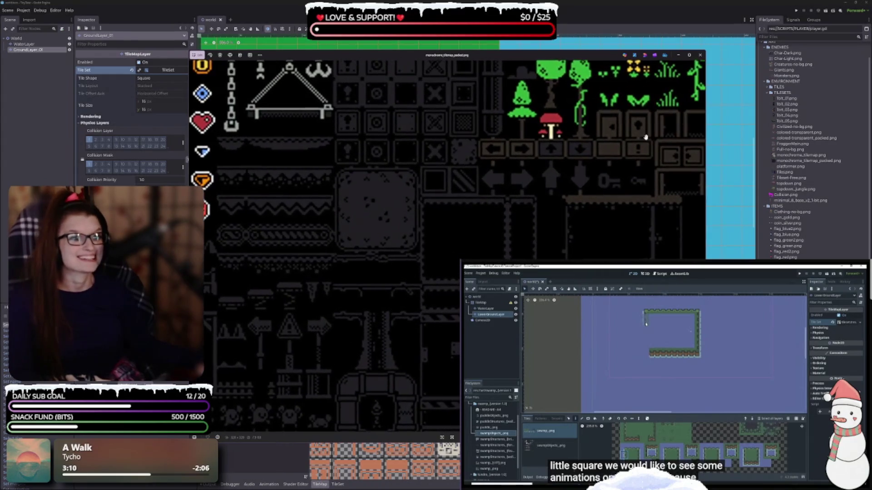
{"action": "scroll", "coordinate": [631, 155], "scroll_direction": "up", "scroll_amount": 1}
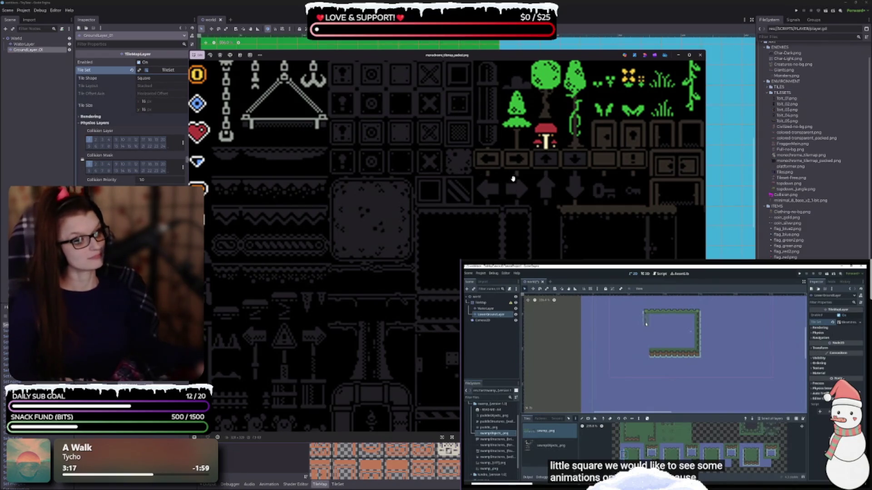
{"action": "scroll", "coordinate": [395, 196], "scroll_direction": "down", "scroll_amount": 1}
{"action": "scroll", "coordinate": [395, 197], "scroll_direction": "down", "scroll_amount": 3}
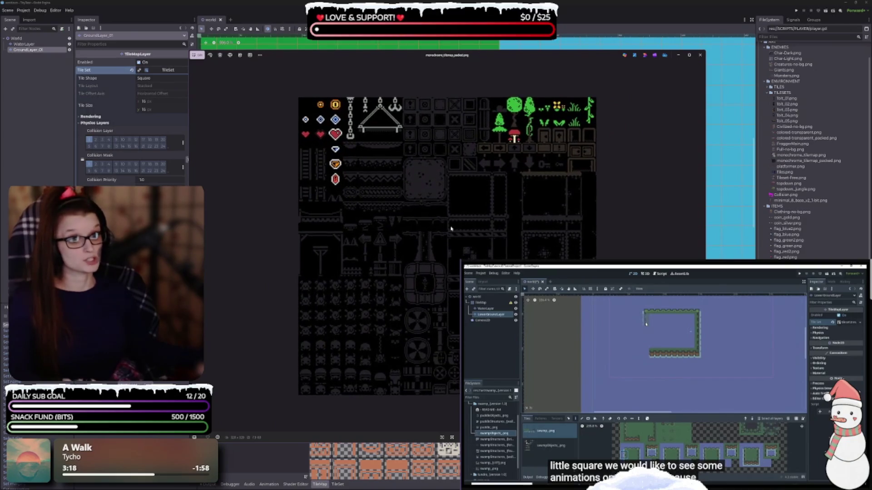
- Step past platformer.png and other tilesets, then forward again to Full-no-bg.png
{"action": "key", "text": "Right"}
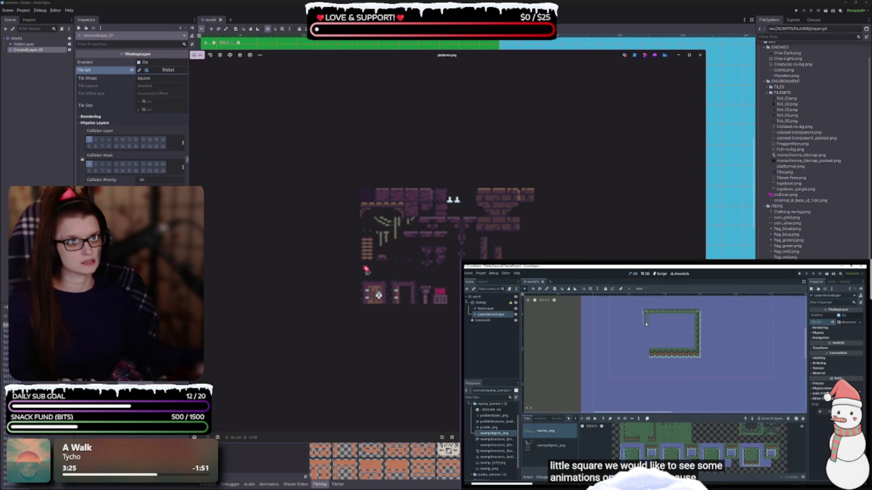
{"action": "key", "text": "Right"}
{"action": "key", "text": "Right"}
{"action": "key", "text": "Right"}
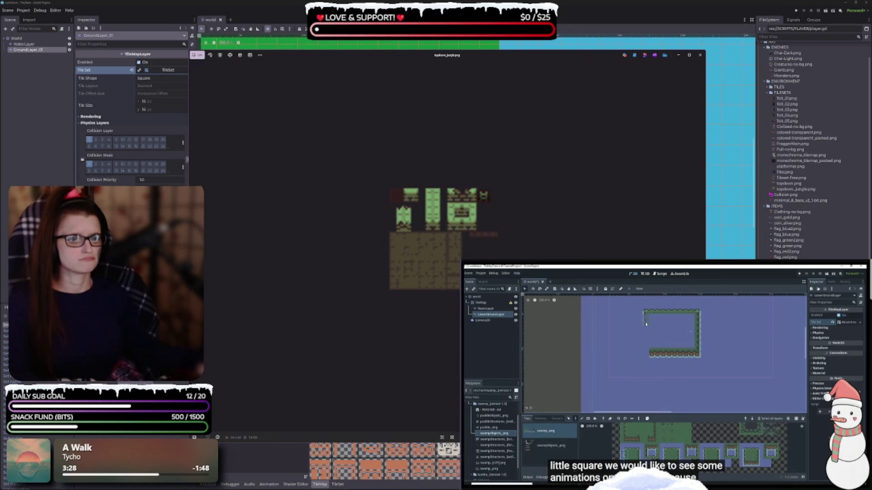
{"action": "key", "text": "Right"}
{"action": "key", "text": "Right"}
{"action": "key", "text": "Right"}
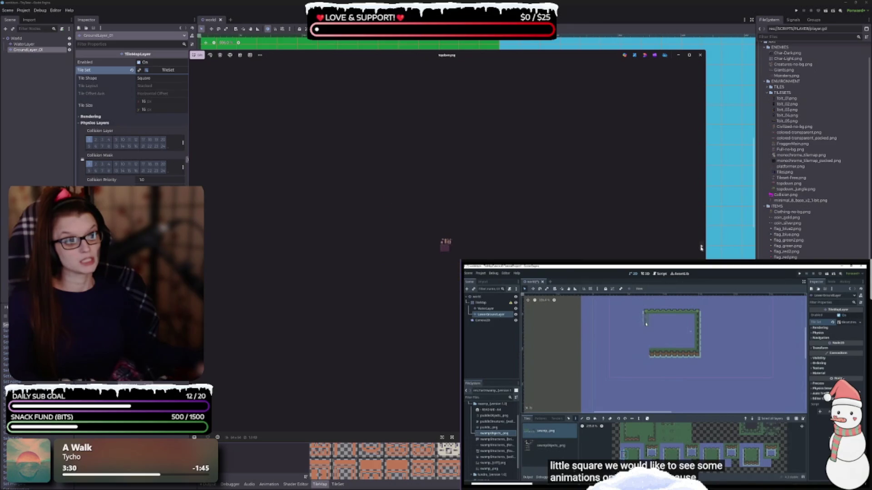
{"action": "key", "text": "Right"}
{"action": "key", "text": "Right"}
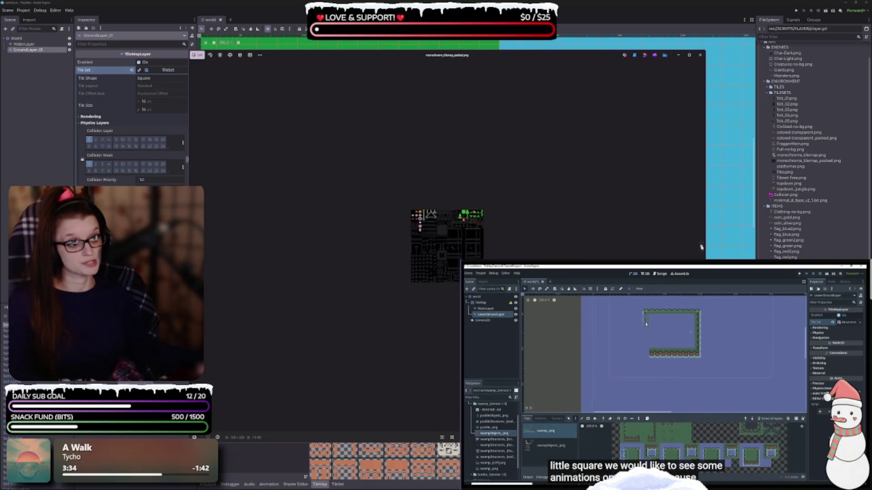
{"action": "left_click", "coordinate": [701, 245]}
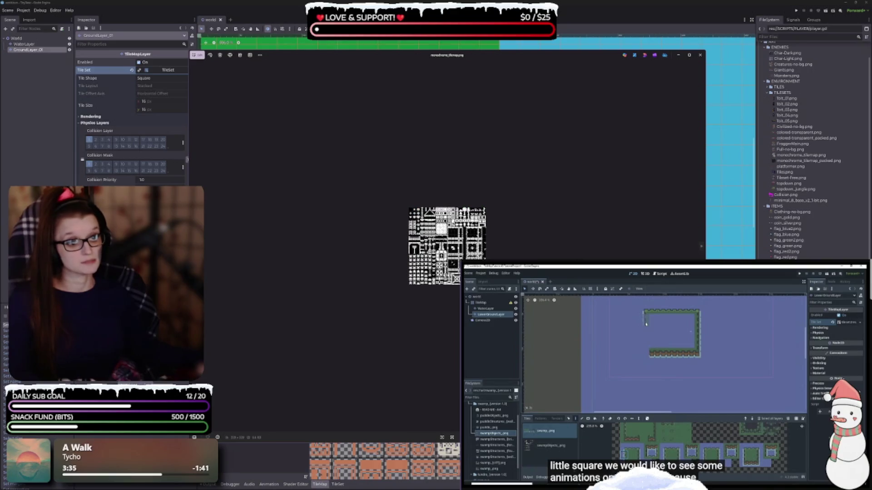
{"action": "left_click", "coordinate": [701, 246]}
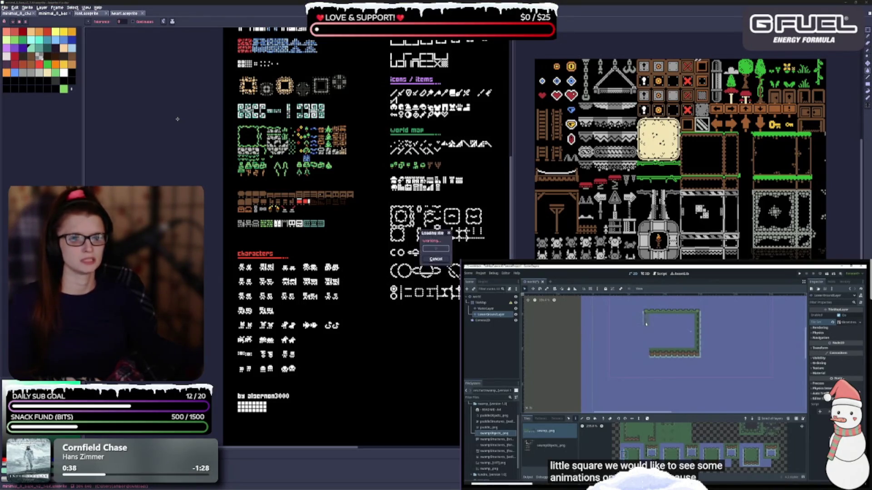
- Widen the Full-no-bg.png view beside the other sprite and pan across its tile rows
{"action": "scroll", "coordinate": [256, 230], "scroll_direction": "up", "scroll_amount": 3}
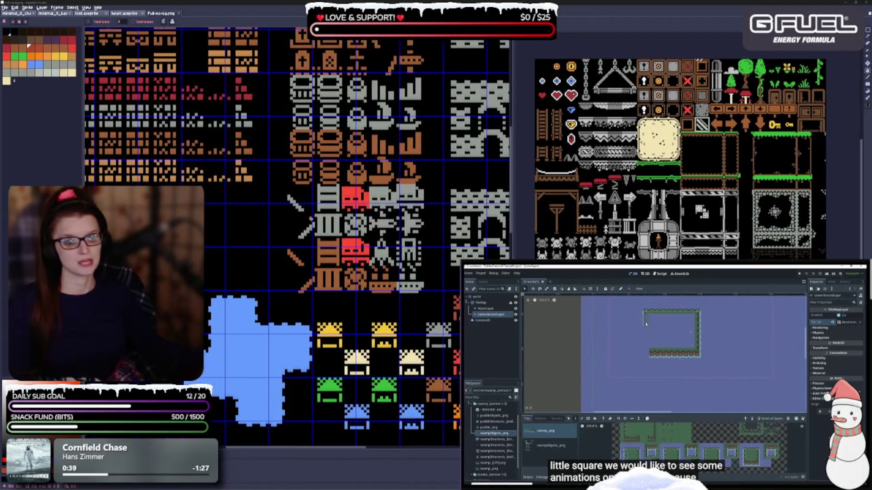
{"action": "scroll", "coordinate": [311, 219], "scroll_direction": "down", "scroll_amount": 1}
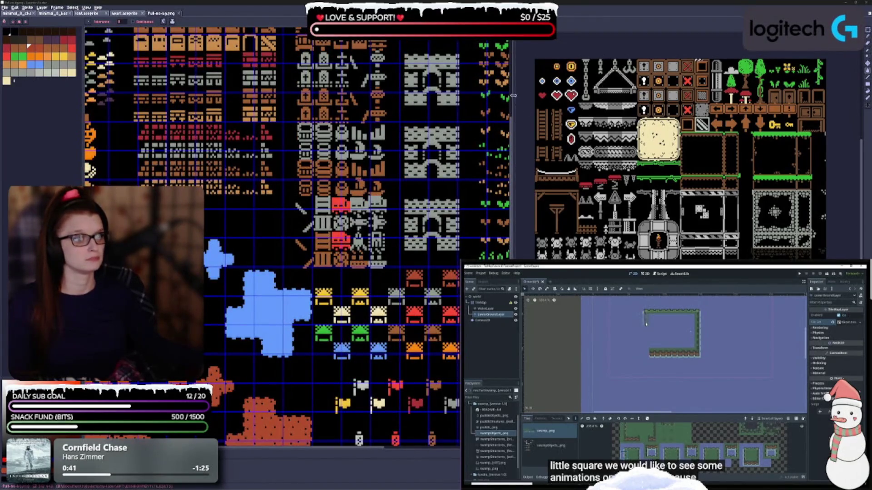
{"action": "left_click_drag", "start_coordinate": [513, 96], "coordinate": [756, 95]}
{"action": "mouse_move", "coordinate": [306, 252]}
{"action": "left_mouse_down"}
{"action": "mouse_move", "coordinate": [417, 284]}
{"action": "mouse_move", "coordinate": [404, 311]}
{"action": "left_mouse_up"}
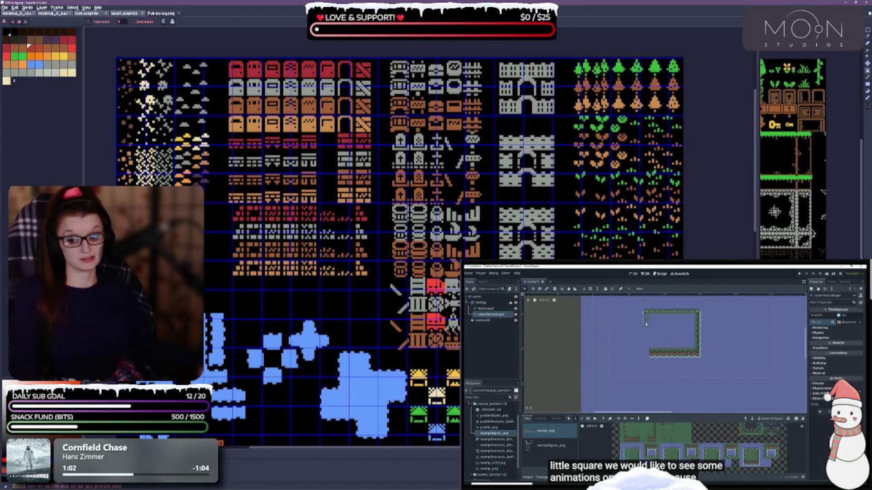
{"action": "mouse_move", "coordinate": [378, 267]}
{"action": "left_mouse_down"}
{"action": "mouse_move", "coordinate": [430, 236]}
{"action": "mouse_move", "coordinate": [430, 332]}
{"action": "left_mouse_up"}
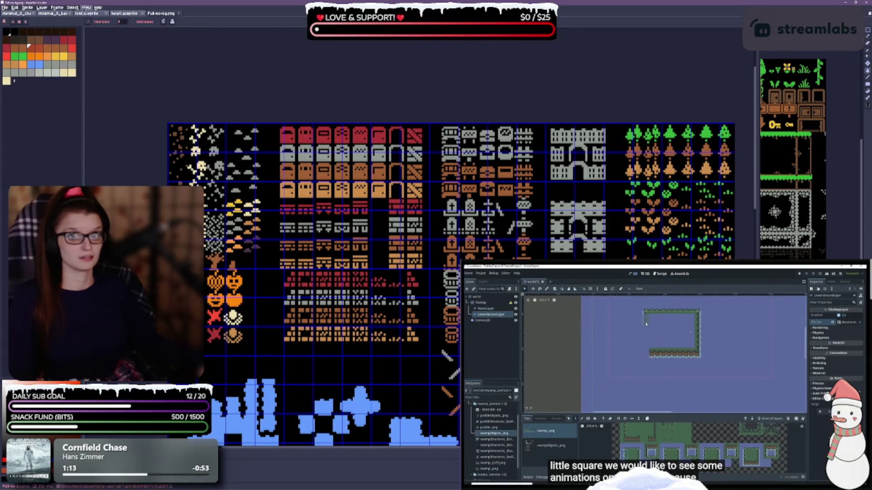
- Change the canvas grid from 16 to 8 pixels for both width and height
{"action": "left_click", "coordinate": [86, 8]}
{"action": "mouse_move", "coordinate": [116, 43]}
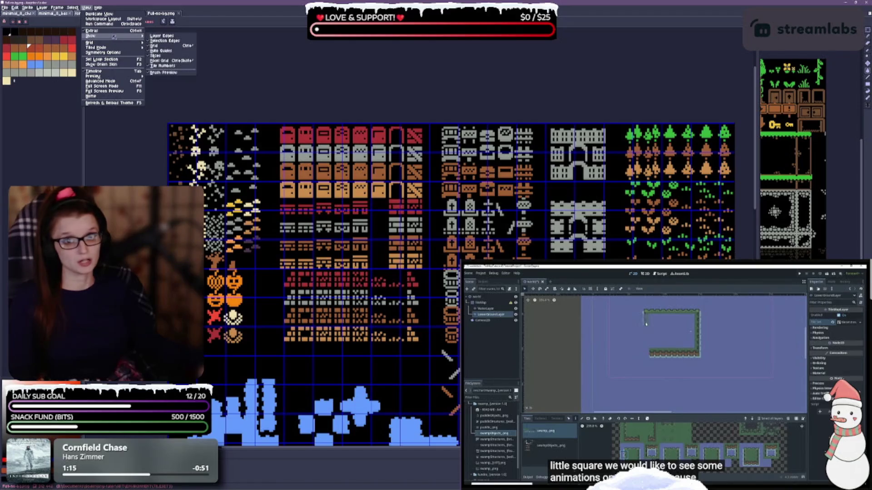
{"action": "left_click", "coordinate": [159, 42]}
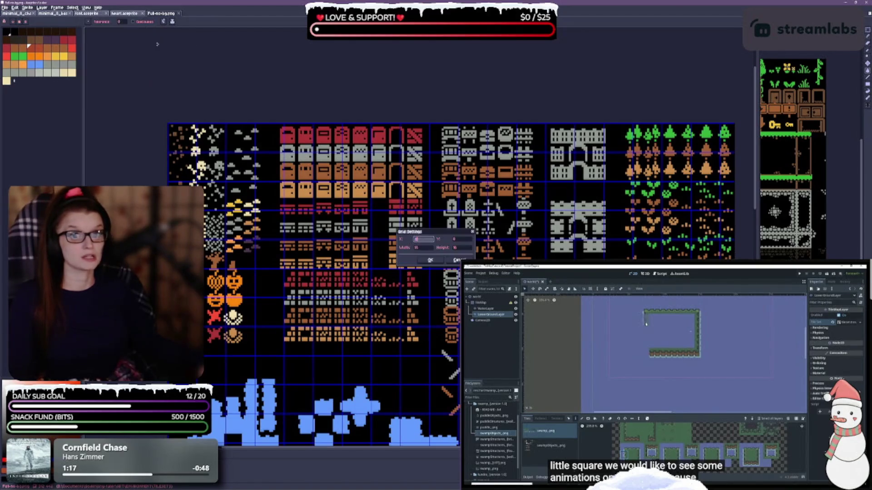
{"action": "left_click", "coordinate": [422, 248]}
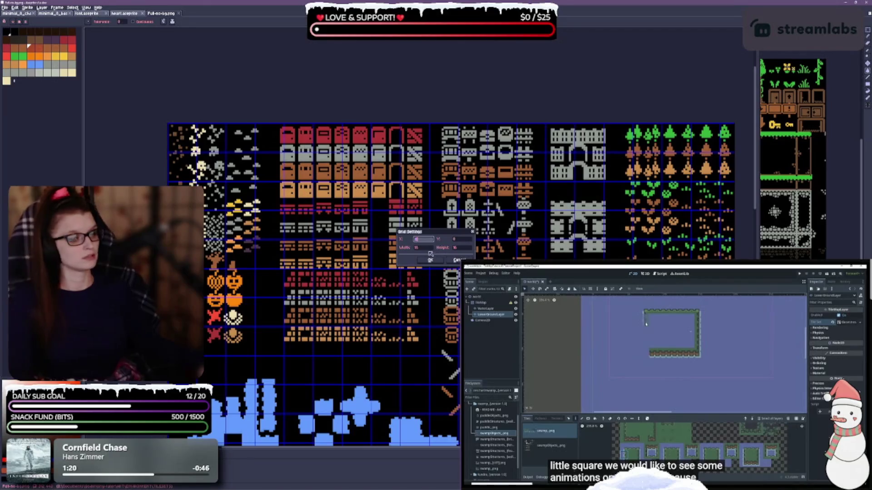
{"action": "key", "text": "BackSpace"}
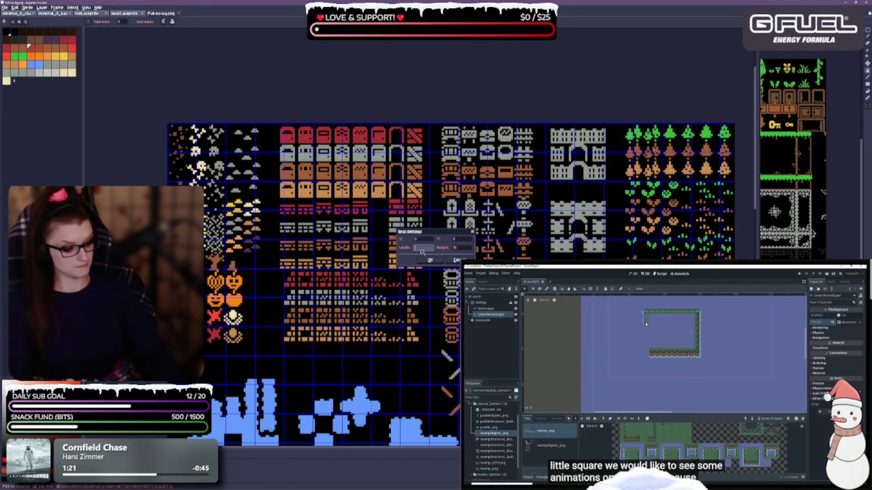
{"action": "key", "text": "Tab"}
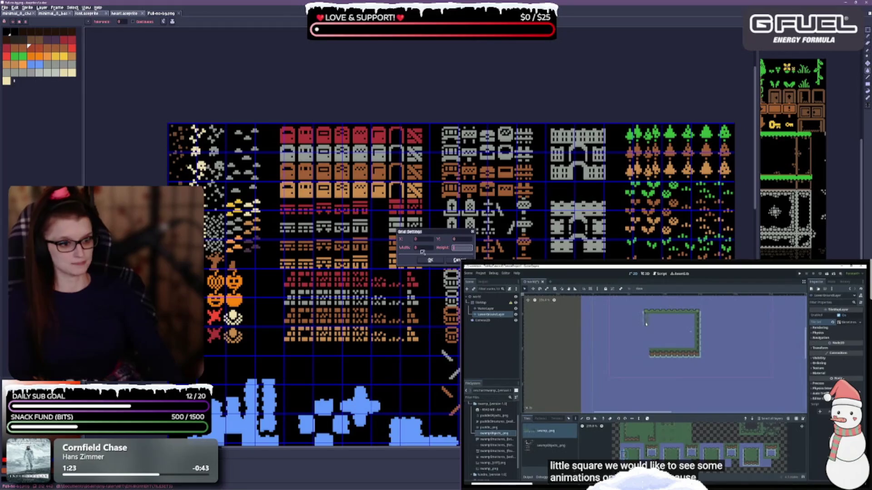
{"action": "left_click", "coordinate": [430, 259]}
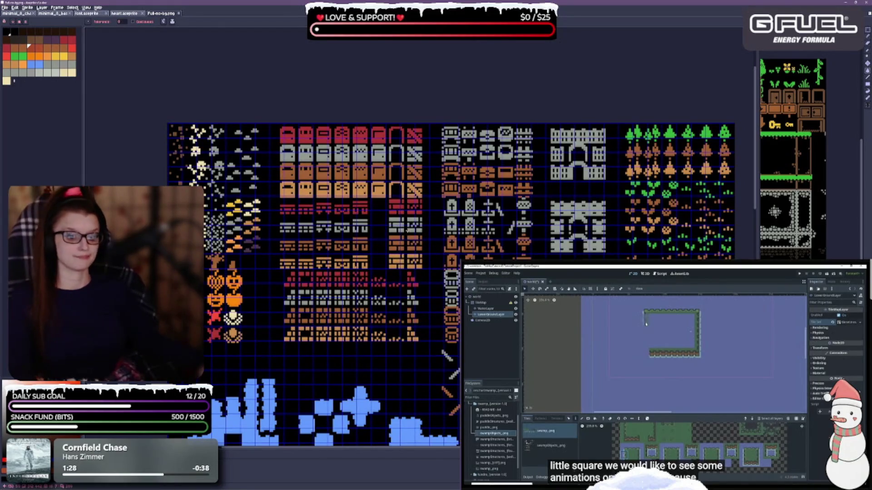
- Zoom and pan down over the lower tile rows, then select the Rectangular Marquee tool
{"action": "scroll", "coordinate": [234, 295], "scroll_direction": "up", "scroll_amount": 2}
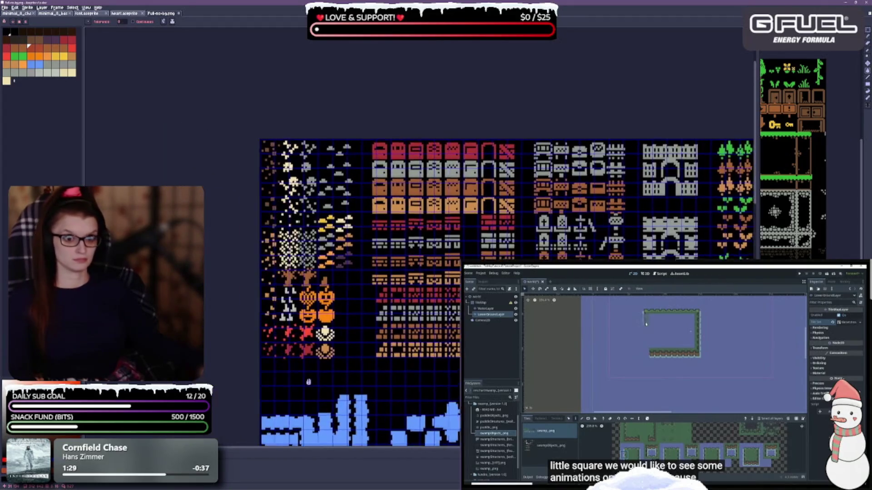
{"action": "scroll", "coordinate": [234, 225], "scroll_direction": "up", "scroll_amount": 2}
{"action": "scroll", "coordinate": [234, 225], "scroll_direction": "down", "scroll_amount": 1}
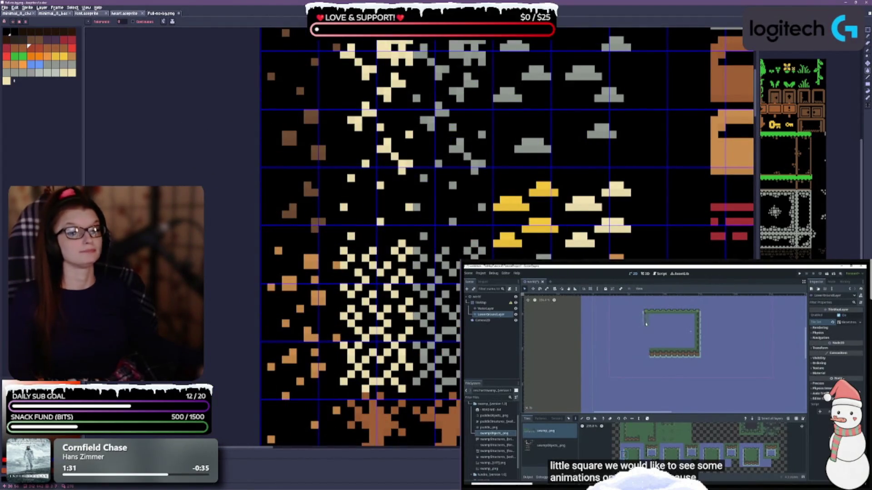
{"action": "scroll", "coordinate": [233, 225], "scroll_direction": "down", "scroll_amount": 1}
{"action": "scroll", "coordinate": [504, 300], "scroll_direction": "up", "scroll_amount": 1}
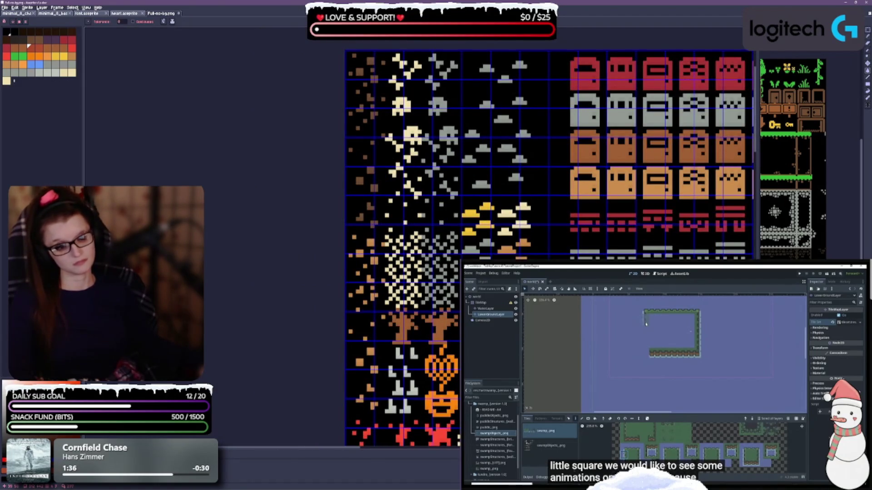
{"action": "left_click_drag", "start_coordinate": [542, 300], "coordinate": [500, 178]}
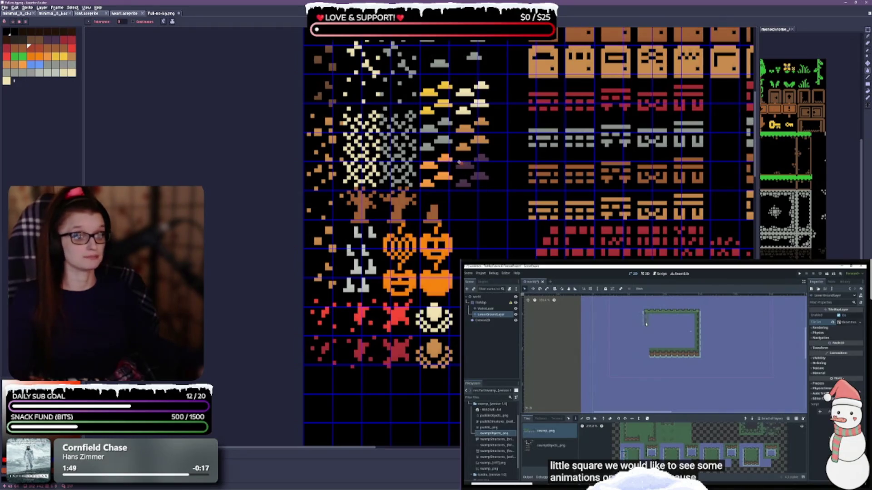
{"action": "scroll", "coordinate": [487, 253], "scroll_direction": "up", "scroll_amount": 3}
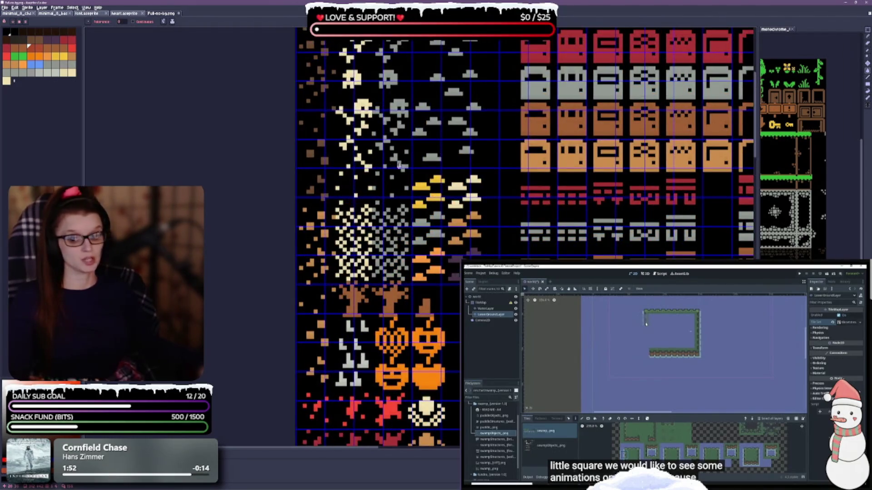
{"action": "scroll", "coordinate": [398, 166], "scroll_direction": "up", "scroll_amount": 2}
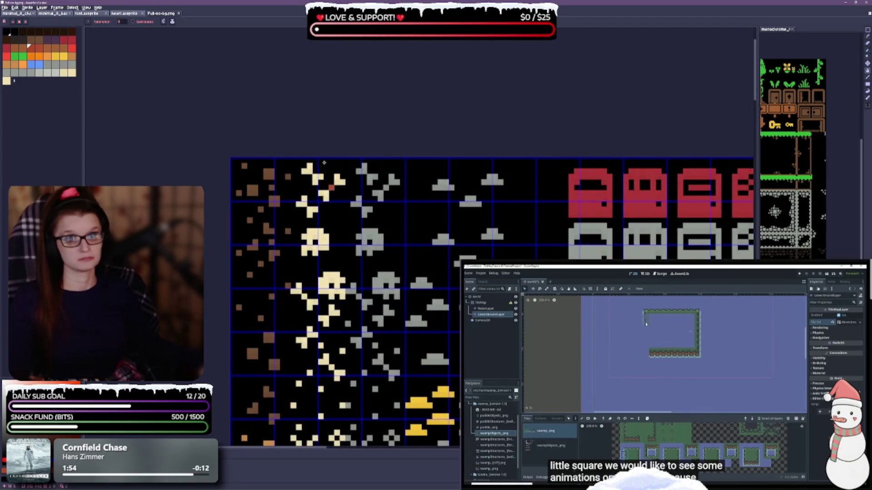
{"action": "scroll", "coordinate": [351, 165], "scroll_direction": "down", "scroll_amount": 2}
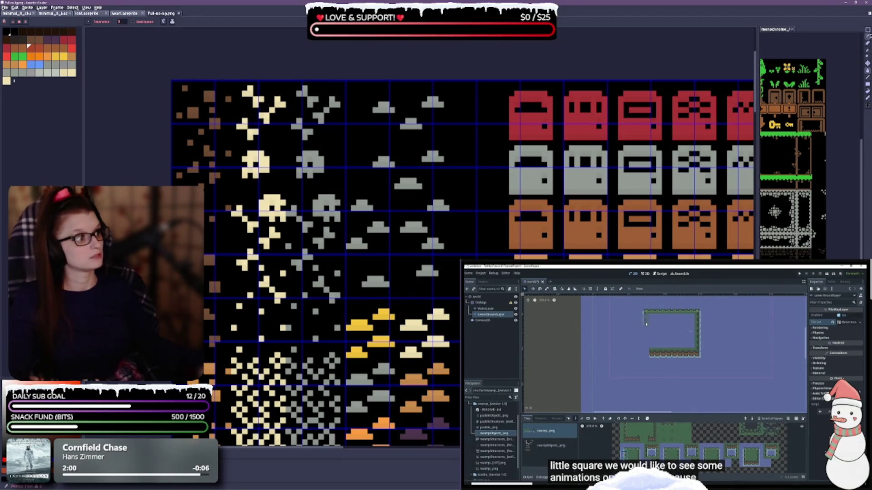
{"action": "left_click", "coordinate": [868, 30]}
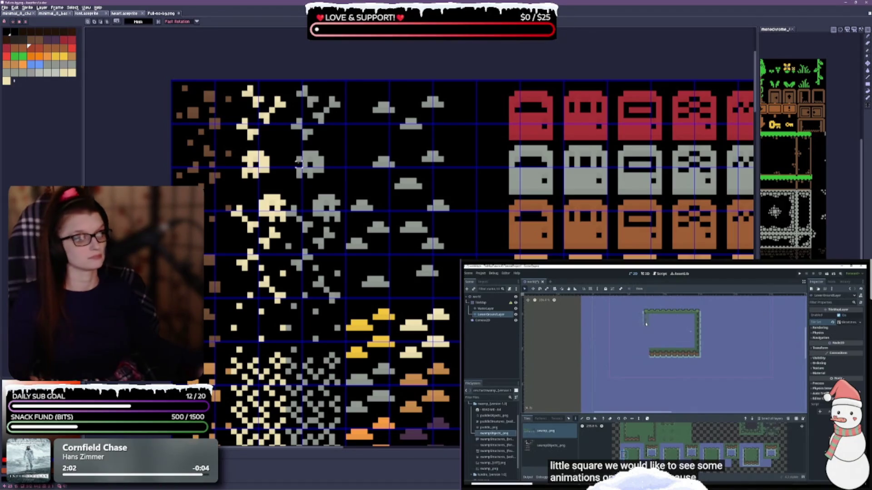
{"action": "scroll", "coordinate": [294, 137], "scroll_direction": "up", "scroll_amount": 3}
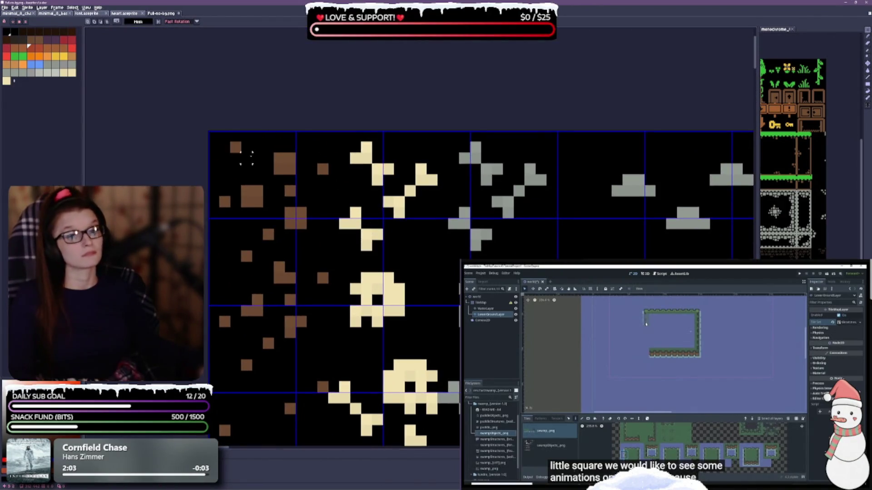
{"action": "left_click_drag", "start_coordinate": [214, 136], "coordinate": [290, 136]}
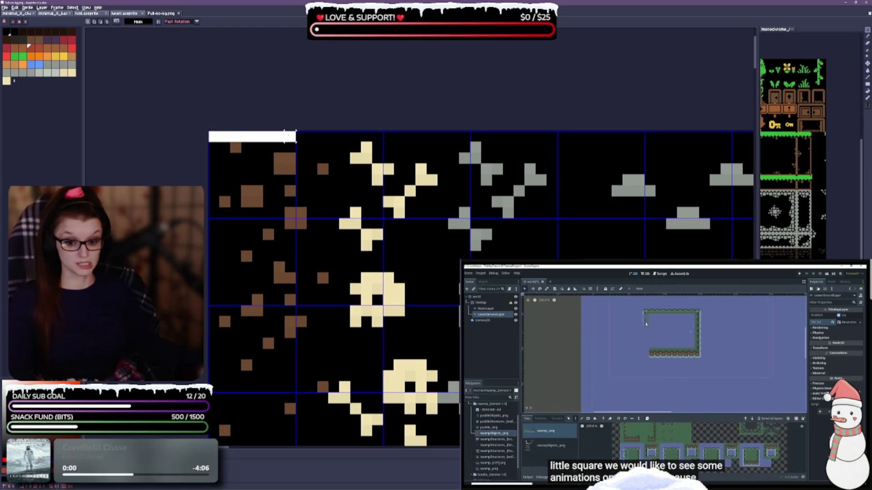
{"action": "left_click_drag", "start_coordinate": [291, 136], "coordinate": [296, 219]}
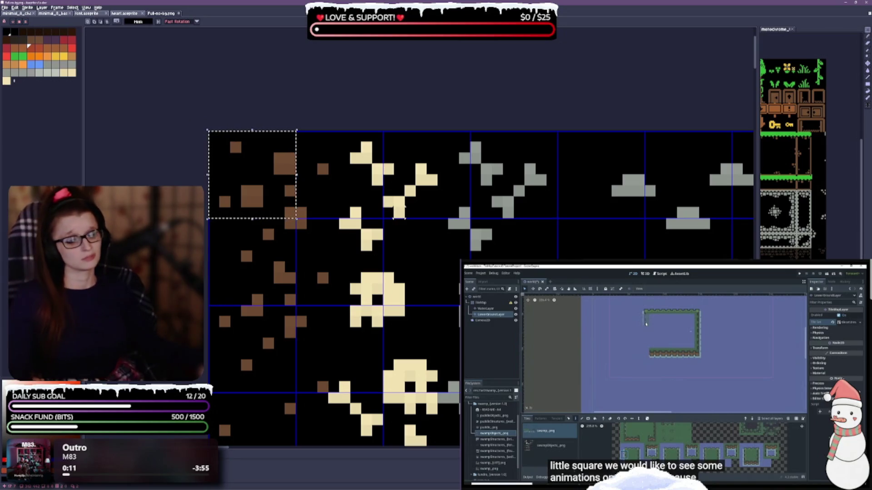
{"action": "key", "text": "ctrl+d"}
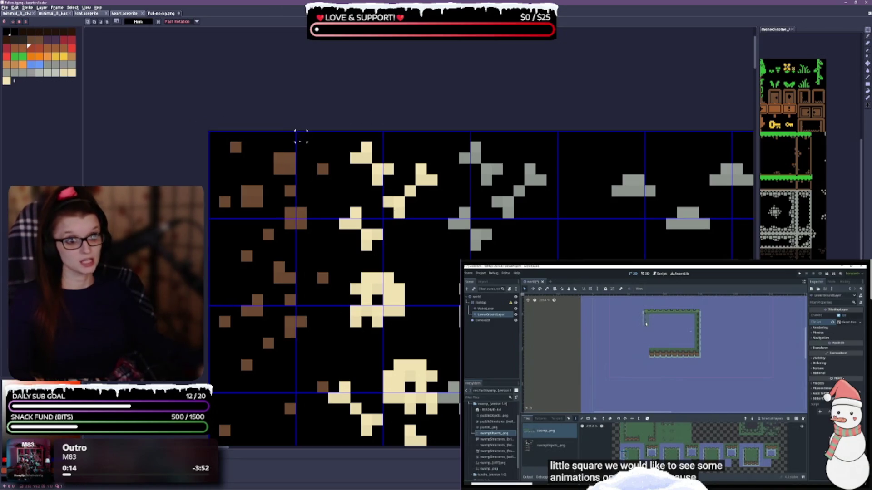
{"action": "left_click_drag", "start_coordinate": [418, 285], "coordinate": [427, 239]}
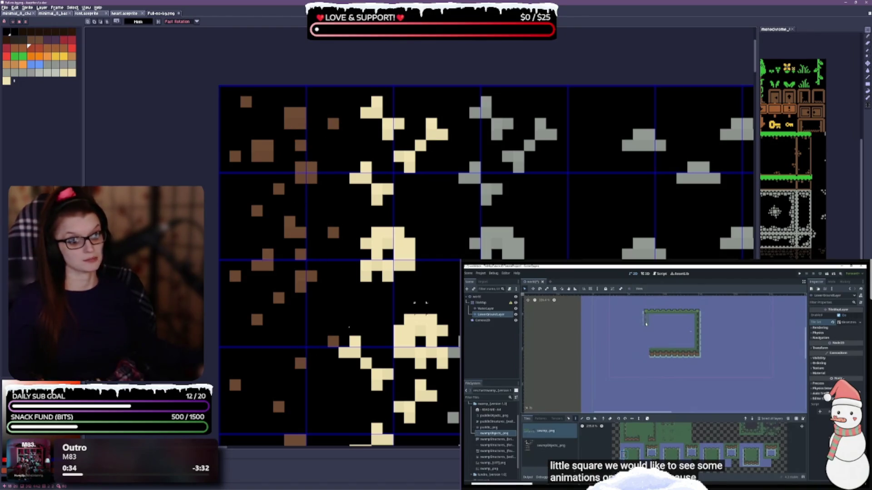
{"action": "scroll", "coordinate": [418, 304], "scroll_direction": "down", "scroll_amount": 4}
{"action": "scroll", "coordinate": [408, 309], "scroll_direction": "up", "scroll_amount": 3}
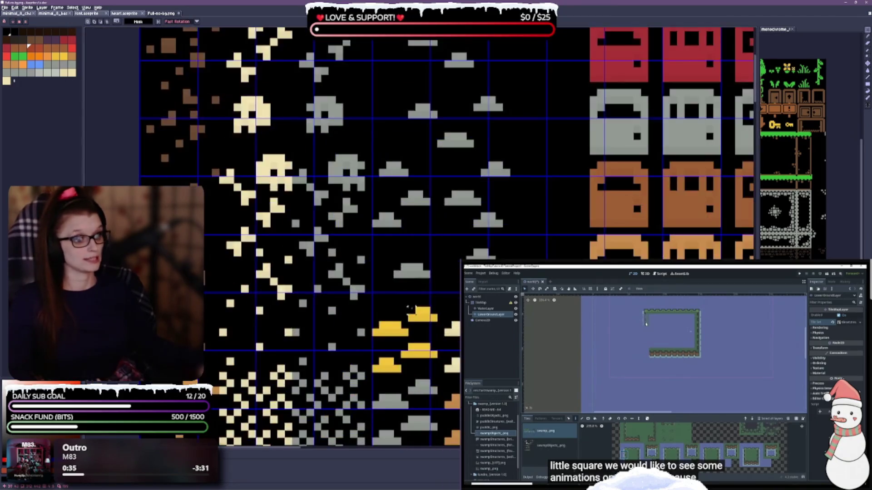
{"action": "scroll", "coordinate": [246, 284], "scroll_direction": "down", "scroll_amount": 2}
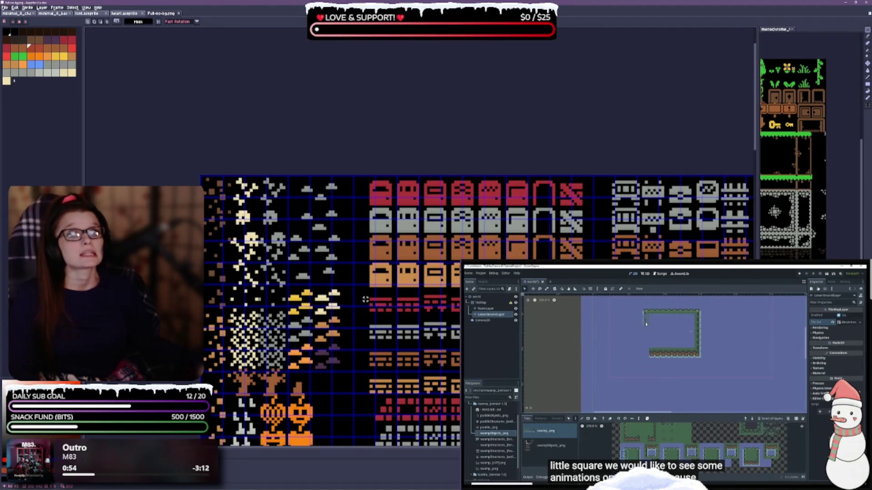
{"action": "scroll", "coordinate": [336, 236], "scroll_direction": "down", "scroll_amount": 2}
{"action": "scroll", "coordinate": [336, 236], "scroll_direction": "down", "scroll_amount": 3}
{"action": "scroll", "coordinate": [336, 304], "scroll_direction": "up", "scroll_amount": 4}
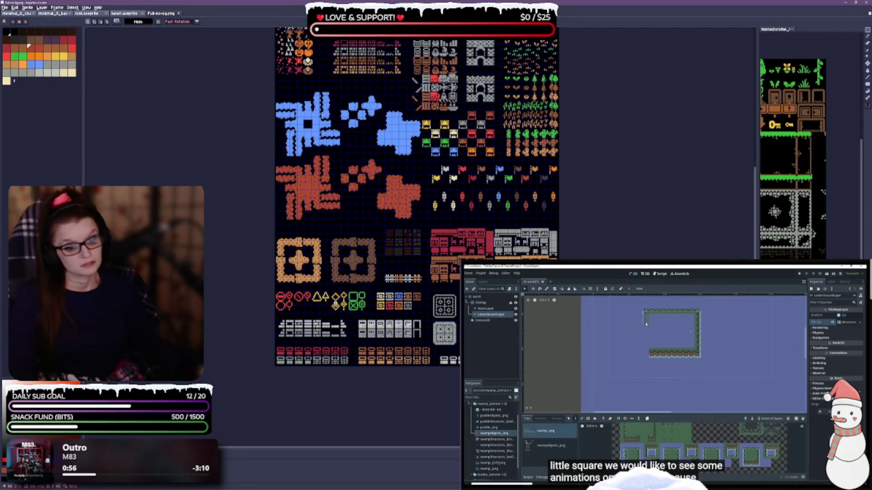
{"action": "scroll", "coordinate": [336, 303], "scroll_direction": "up", "scroll_amount": 1}
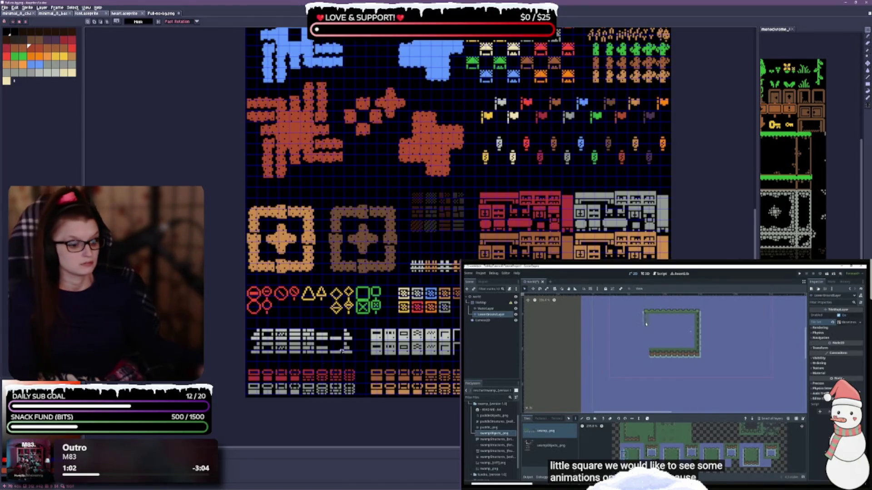
{"action": "scroll", "coordinate": [303, 384], "scroll_direction": "up", "scroll_amount": 3}
{"action": "scroll", "coordinate": [279, 319], "scroll_direction": "up", "scroll_amount": 1}
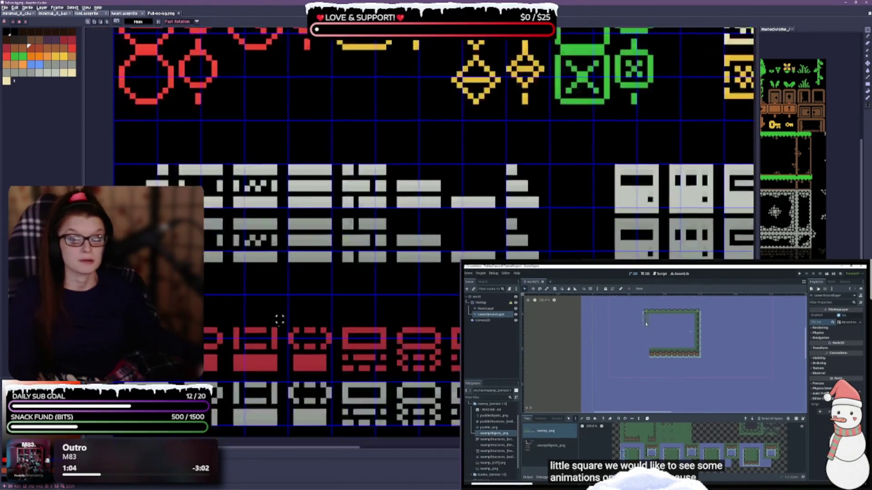
{"action": "scroll", "coordinate": [279, 319], "scroll_direction": "down", "scroll_amount": 3}
{"action": "scroll", "coordinate": [293, 220], "scroll_direction": "down", "scroll_amount": 1}
{"action": "scroll", "coordinate": [375, 174], "scroll_direction": "up", "scroll_amount": 1}
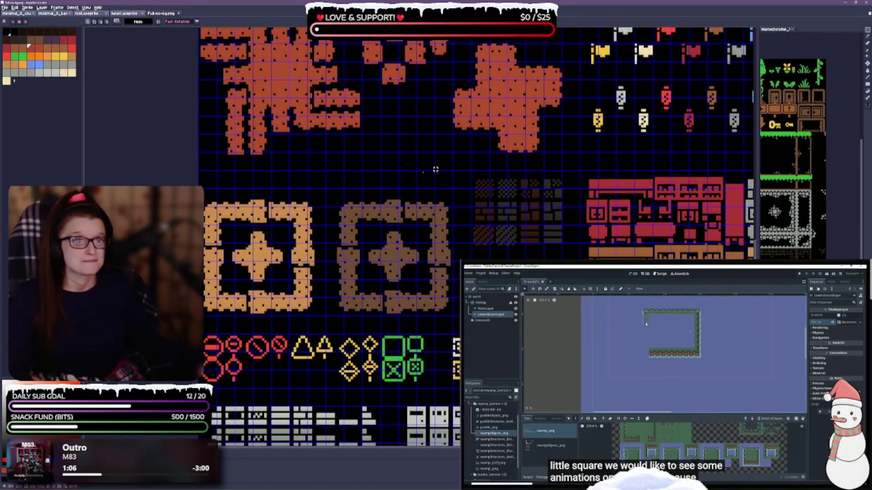
{"action": "scroll", "coordinate": [435, 169], "scroll_direction": "up", "scroll_amount": 5}
{"action": "scroll", "coordinate": [495, 194], "scroll_direction": "up", "scroll_amount": 1}
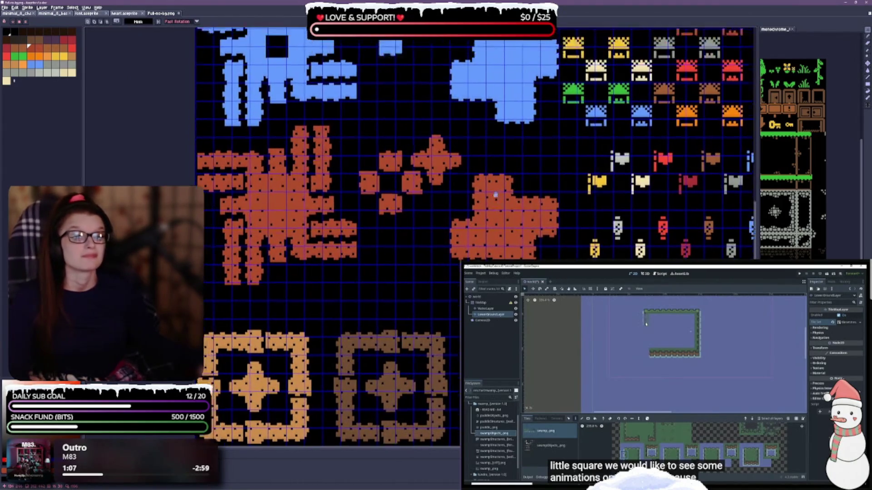
{"action": "scroll", "coordinate": [495, 195], "scroll_direction": "down", "scroll_amount": 1}
{"action": "scroll", "coordinate": [299, 227], "scroll_direction": "up", "scroll_amount": 5}
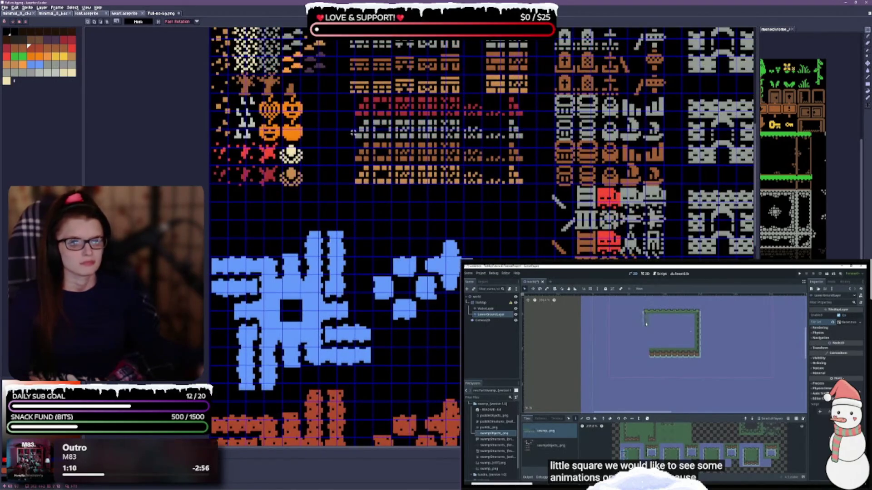
{"action": "scroll", "coordinate": [353, 133], "scroll_direction": "up", "scroll_amount": 6}
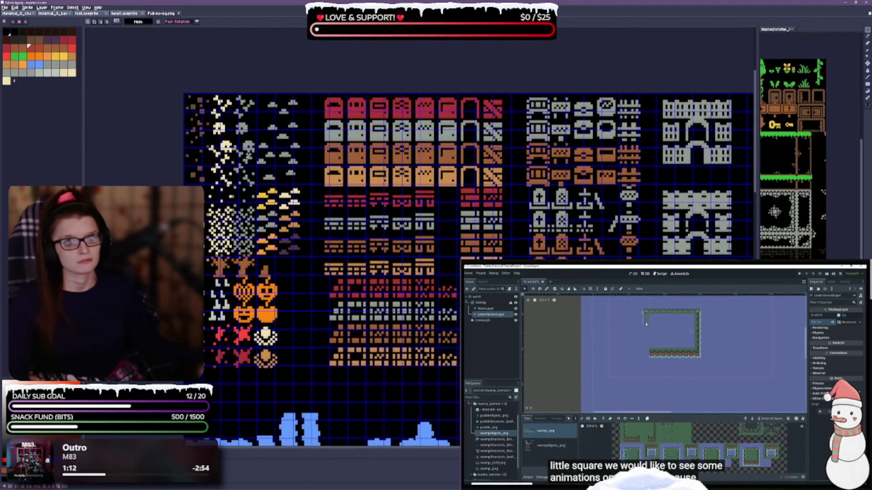
{"action": "left_click_drag", "start_coordinate": [198, 112], "coordinate": [226, 173]}
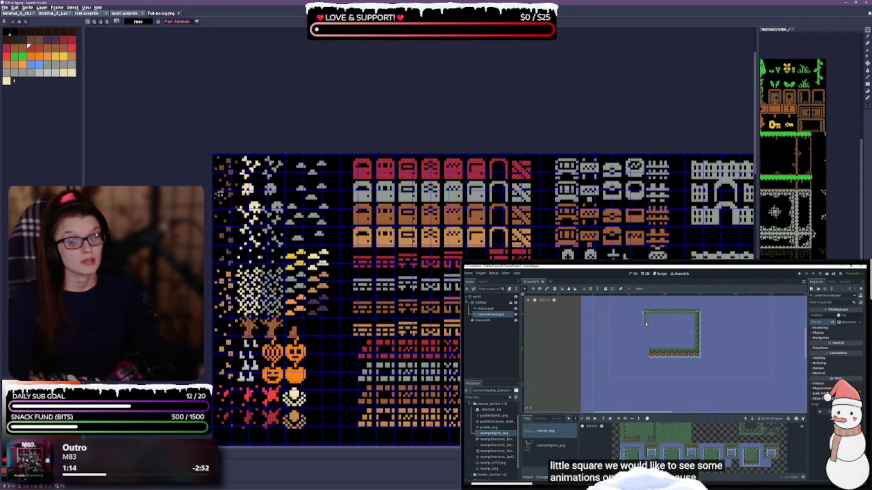
{"action": "scroll", "coordinate": [209, 248], "scroll_direction": "up", "scroll_amount": 3}
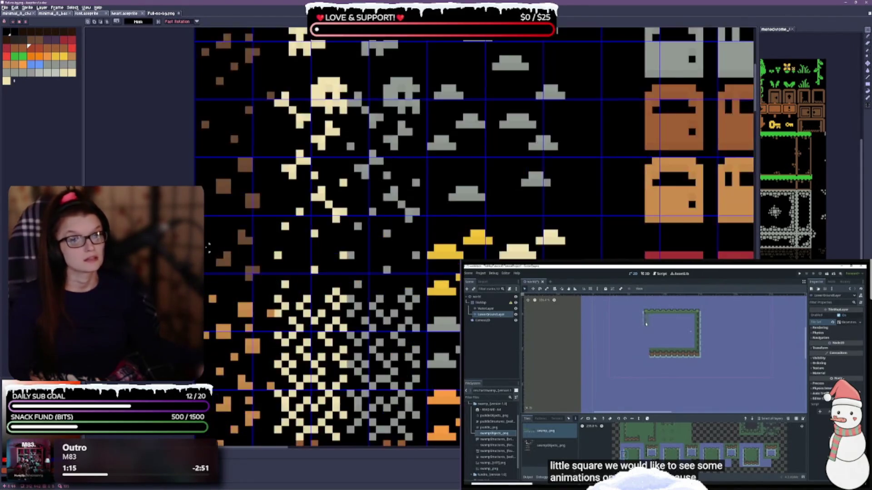
{"action": "scroll", "coordinate": [209, 247], "scroll_direction": "up", "scroll_amount": 2}
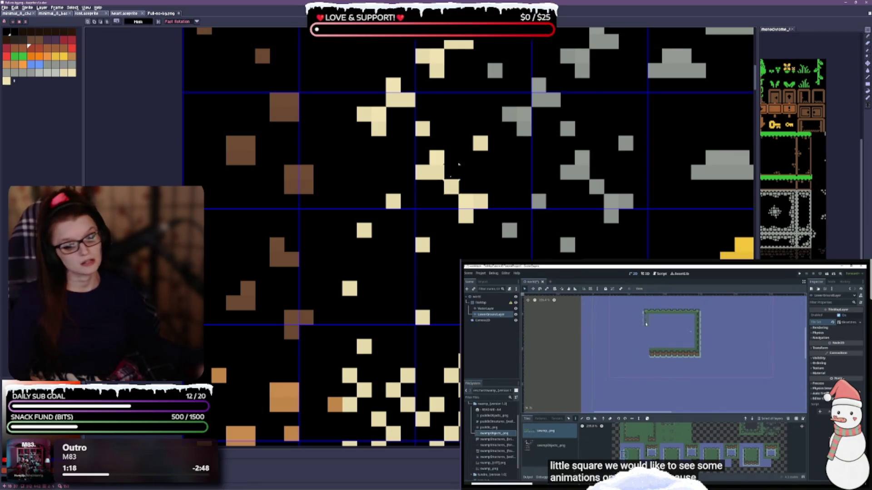
{"action": "scroll", "coordinate": [439, 369], "scroll_direction": "down", "scroll_amount": 3}
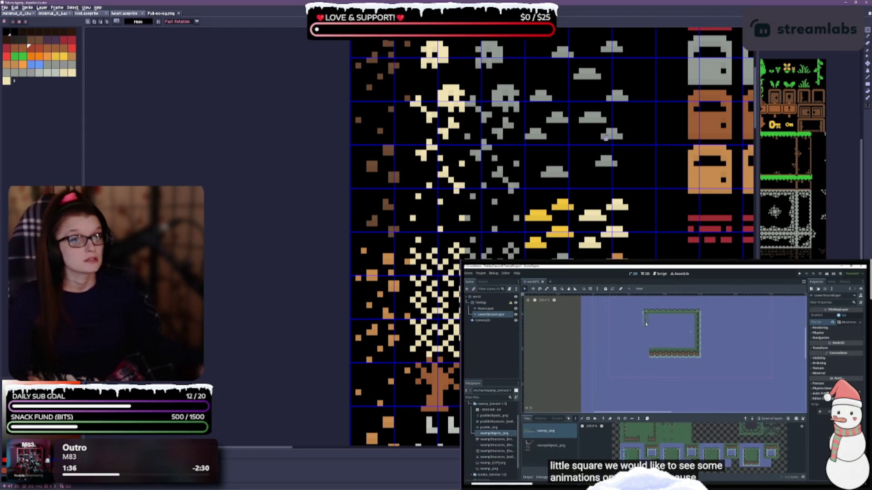
- Scroll the Full-no-bg.png sheet past the trees and pumpkins to the cream and orange mound sprites
{"action": "scroll", "coordinate": [496, 116], "scroll_direction": "right", "scroll_amount": 3}
{"action": "scroll", "coordinate": [278, 296], "scroll_direction": "down", "scroll_amount": 5}
{"action": "scroll", "coordinate": [278, 296], "scroll_direction": "right", "scroll_amount": 3}
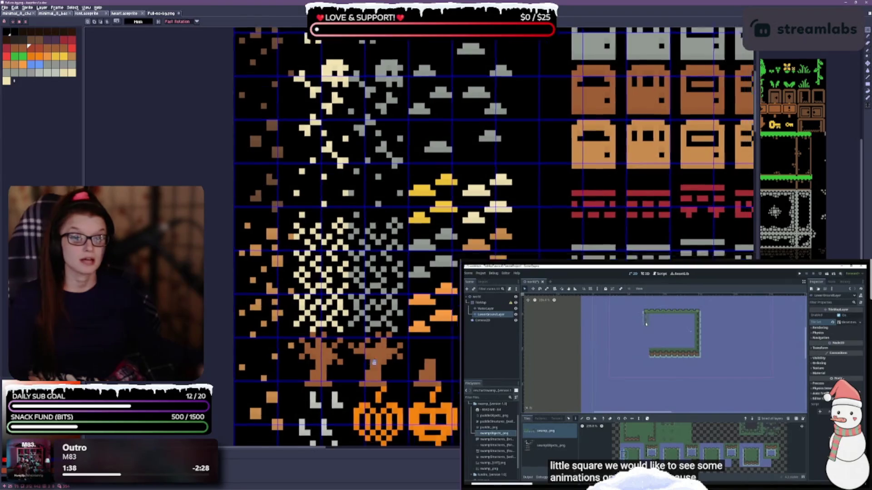
{"action": "scroll", "coordinate": [363, 405], "scroll_direction": "down", "scroll_amount": 2}
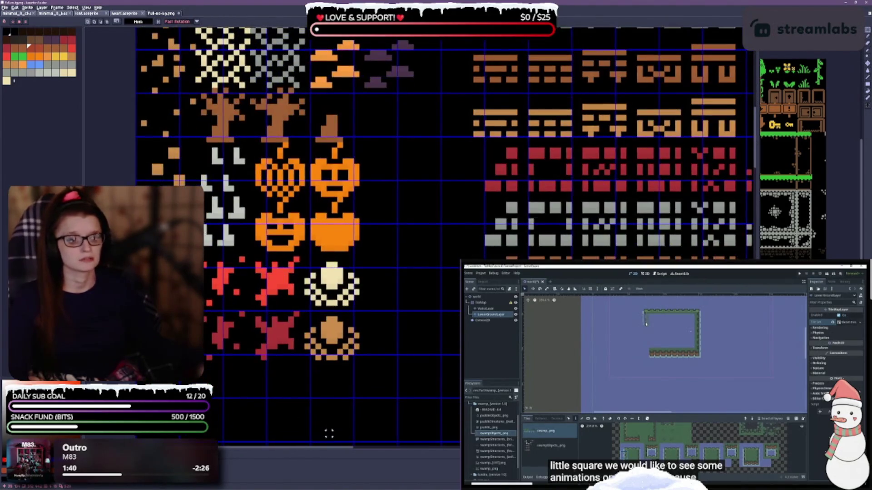
{"action": "scroll", "coordinate": [416, 292], "scroll_direction": "up", "scroll_amount": 2}
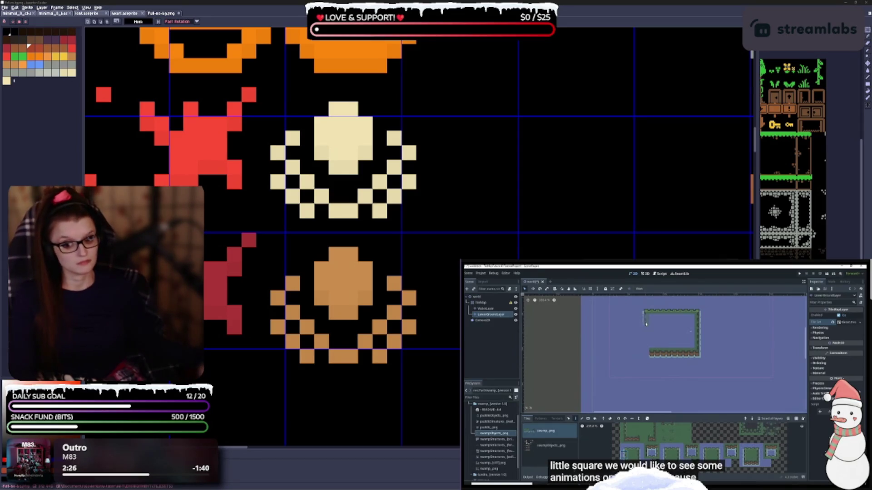
{"action": "scroll", "coordinate": [277, 269], "scroll_direction": "down", "scroll_amount": 3}
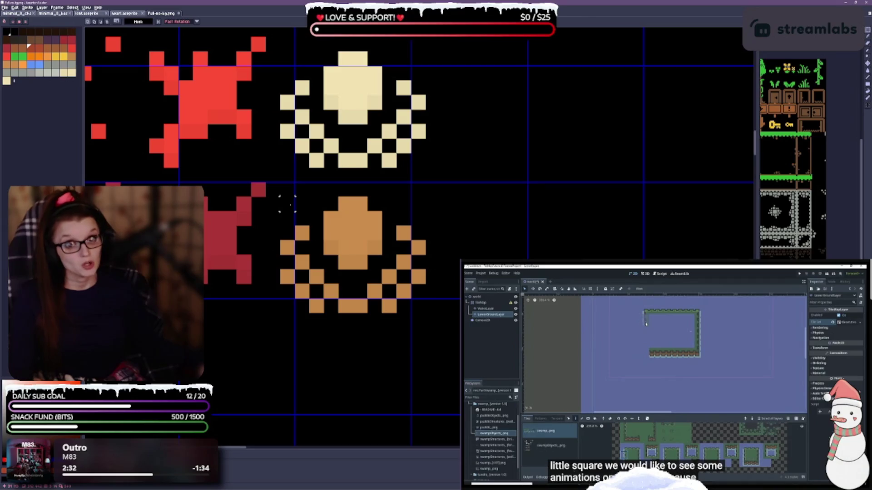
- Try painting and rotating the orange mound sprite, then revert it to its original pixels
{"action": "mouse_move", "coordinate": [287, 205]}
{"action": "left_mouse_down"}
{"action": "mouse_move", "coordinate": [313, 254]}
{"action": "mouse_move", "coordinate": [377, 204]}
{"action": "mouse_move", "coordinate": [409, 296]}
{"action": "left_mouse_up"}
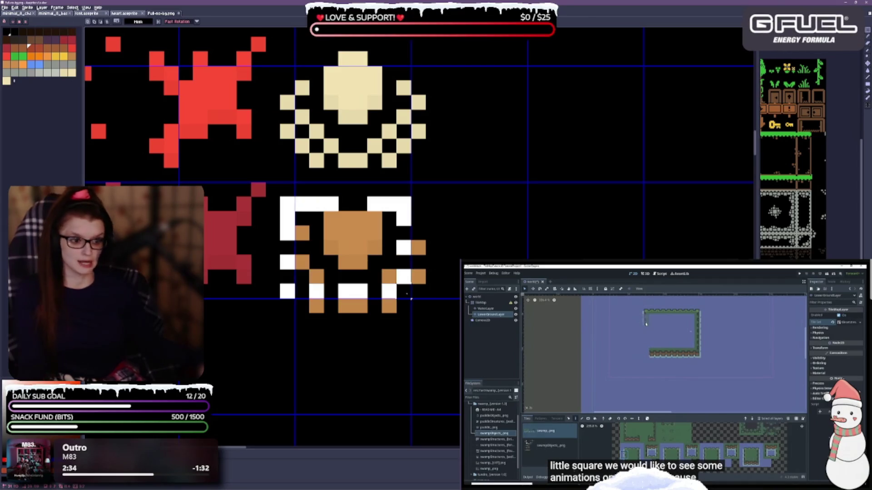
{"action": "key", "text": "Return"}
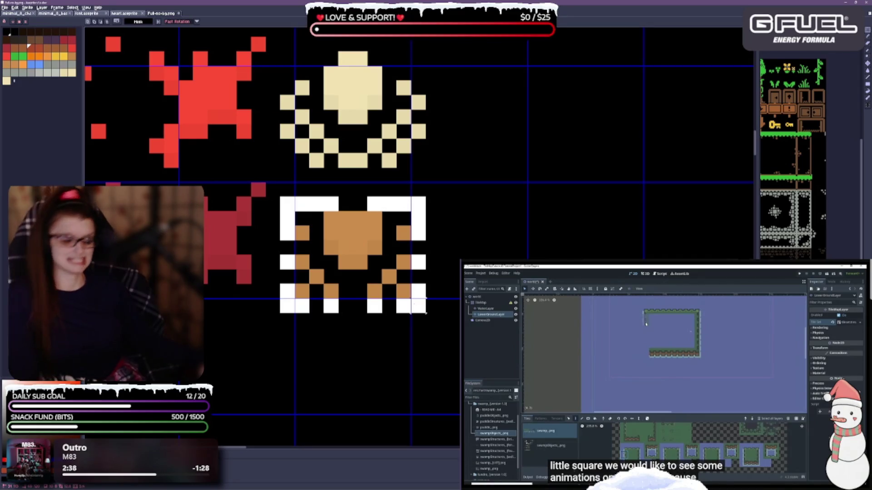
{"action": "key", "text": "ctrl+v"}
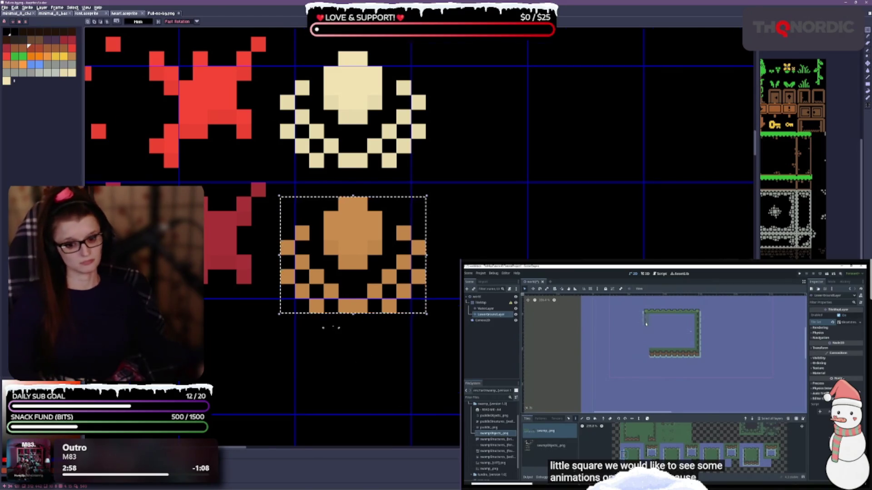
{"action": "scroll", "coordinate": [344, 322], "scroll_direction": "down", "scroll_amount": 4}
{"action": "scroll", "coordinate": [344, 322], "scroll_direction": "up", "scroll_amount": 2}
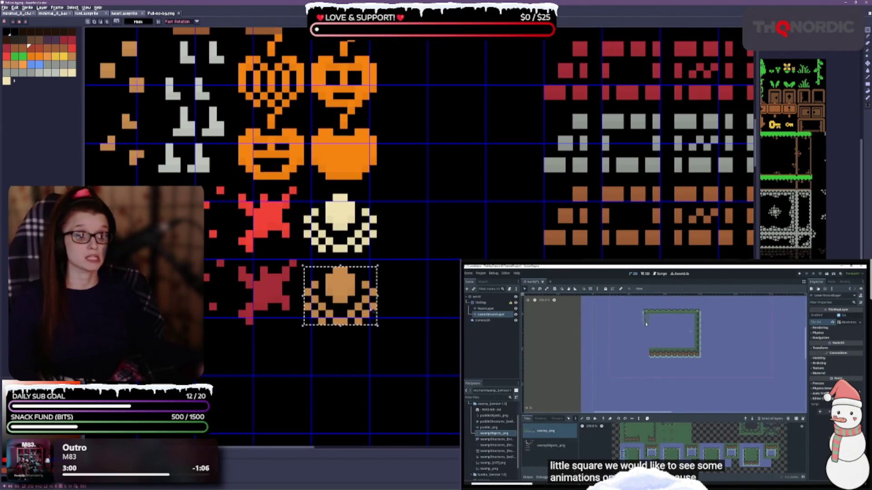
{"action": "scroll", "coordinate": [340, 287], "scroll_direction": "up", "scroll_amount": 1}
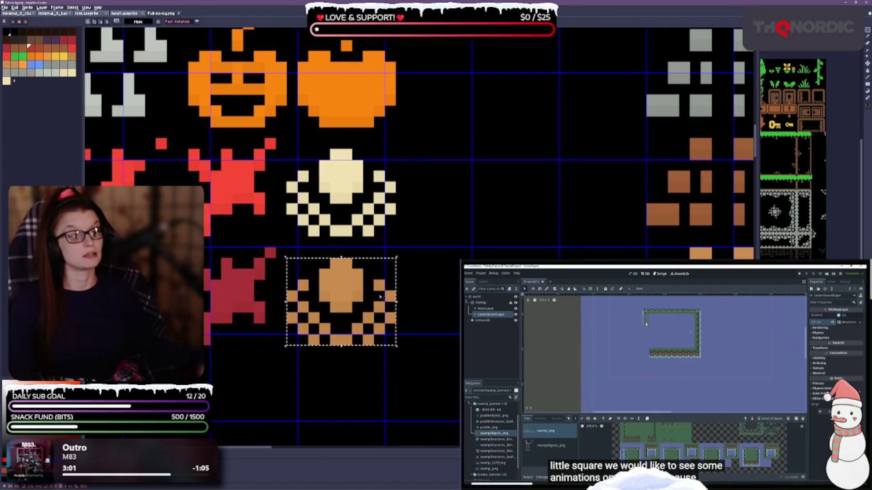
{"action": "scroll", "coordinate": [341, 287], "scroll_direction": "up", "scroll_amount": 1}
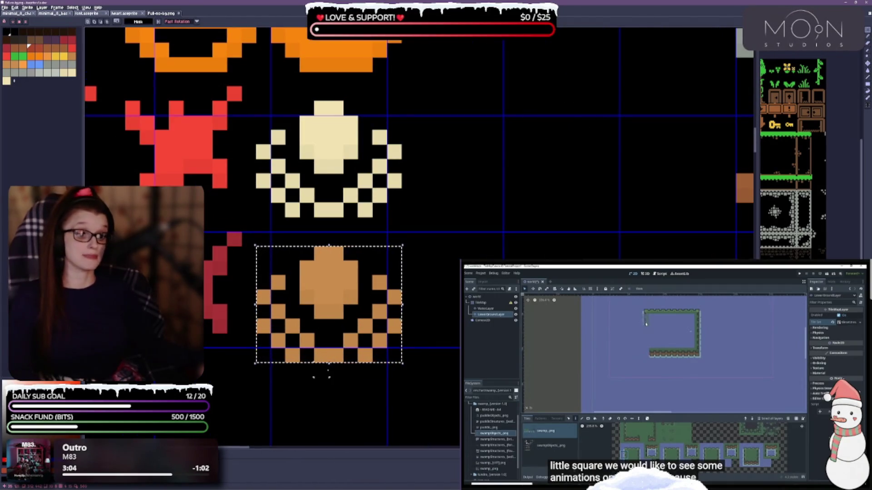
{"action": "left_click_drag", "start_coordinate": [255, 241], "coordinate": [278, 248]}
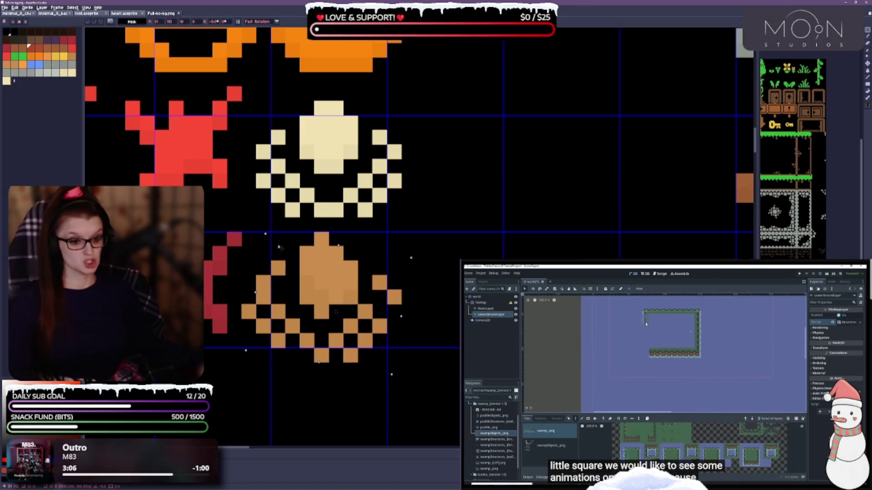
{"action": "key", "text": "Escape"}
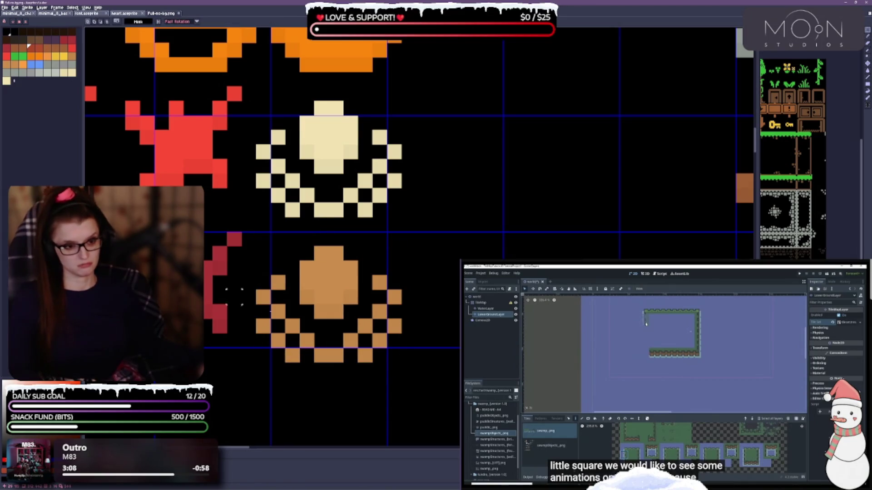
- Draw a rectangular selection box around the orange mound sprite, leaving its pixels unchanged
{"action": "mouse_move", "coordinate": [263, 239]}
{"action": "left_mouse_down"}
{"action": "mouse_move", "coordinate": [263, 282]}
{"action": "mouse_move", "coordinate": [323, 342]}
{"action": "mouse_move", "coordinate": [394, 370]}
{"action": "mouse_move", "coordinate": [395, 384]}
{"action": "left_mouse_up"}
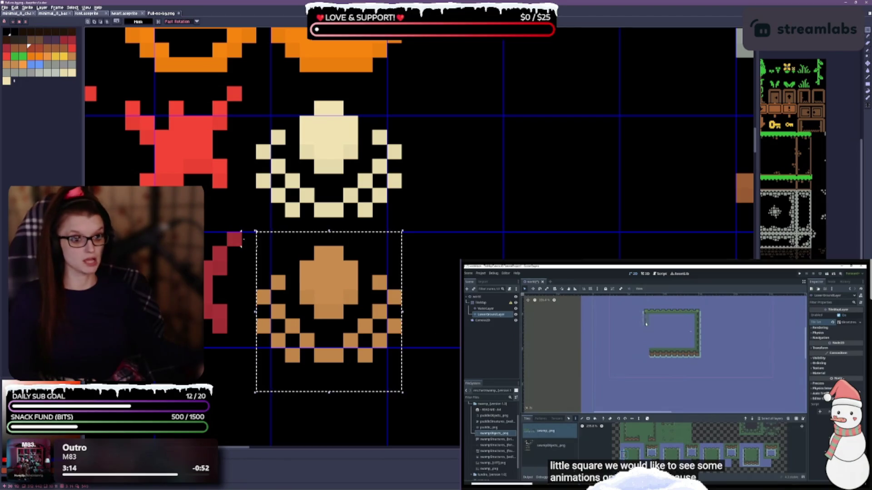
{"action": "left_click", "coordinate": [278, 269]}
{"action": "key", "text": "b"}
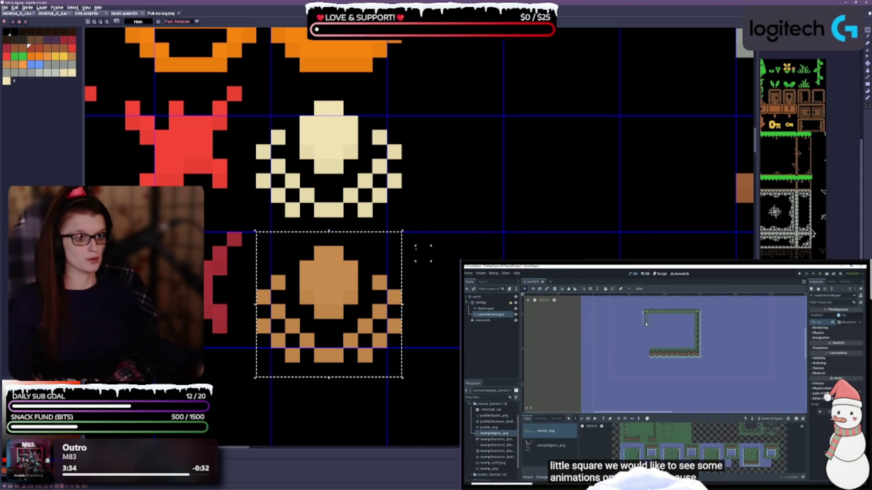
{"action": "left_click", "coordinate": [402, 231]}
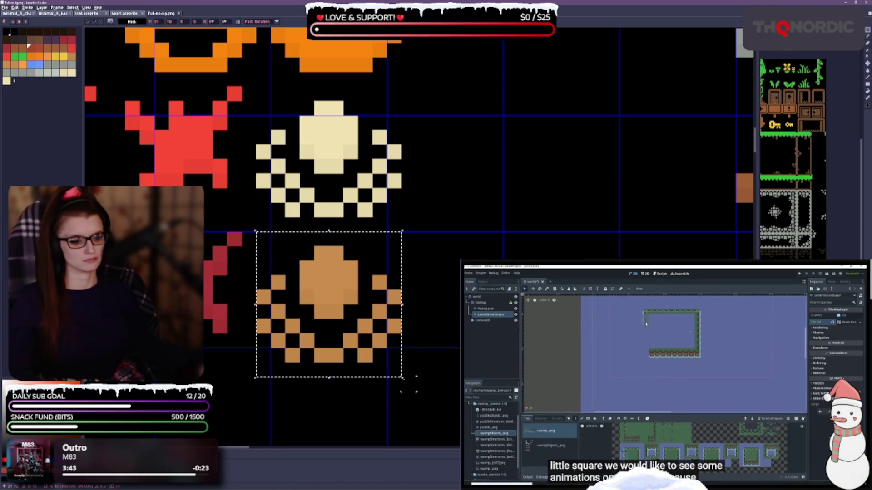
{"action": "key", "text": "ctrl+d"}
{"action": "key", "text": "ctrl+z"}
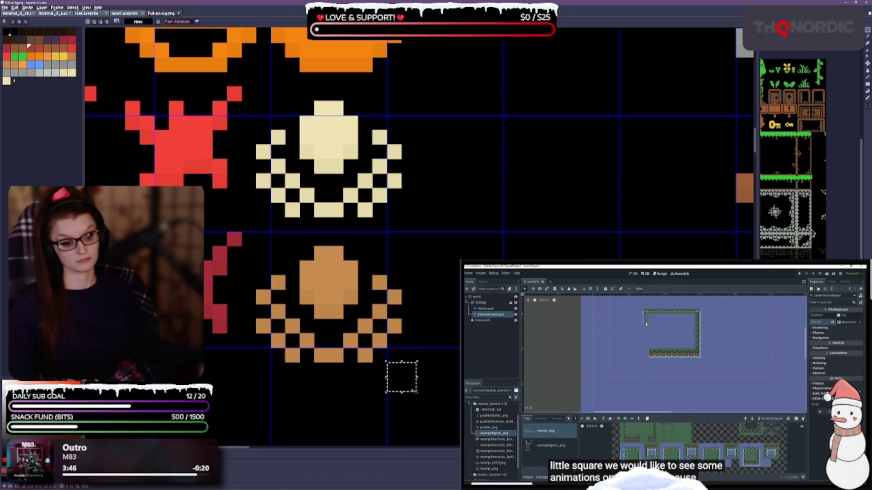
{"action": "key", "text": "ctrl+z"}
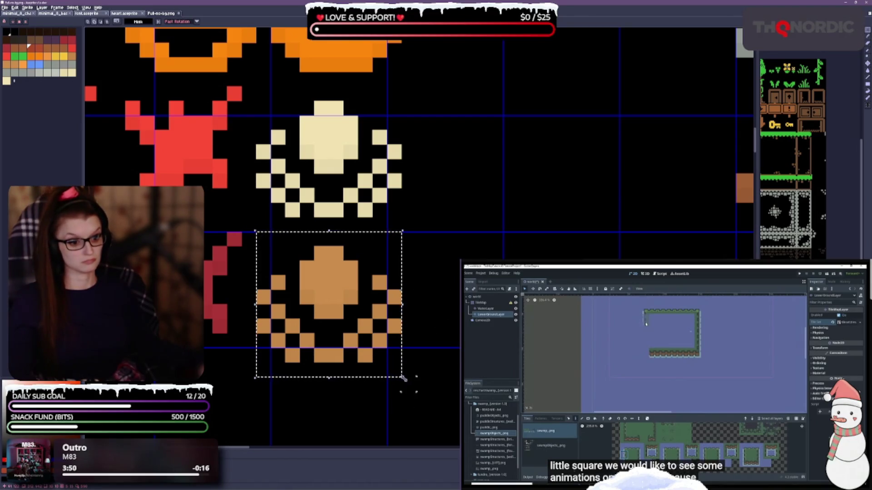
{"action": "left_click_drag", "start_coordinate": [409, 384], "coordinate": [394, 369]}
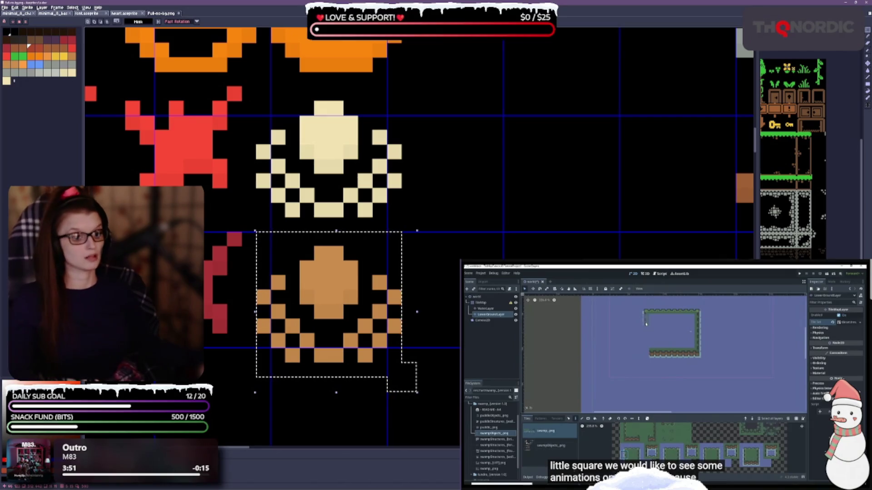
{"action": "key", "text": "ctrl+z"}
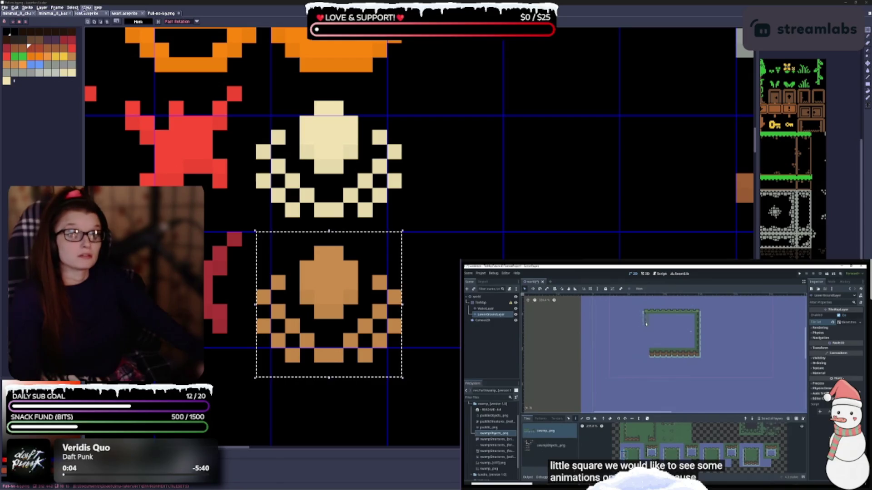
- In View > Grid > Grid Settings, set the grid width and height to the tile size
{"action": "left_click", "coordinate": [85, 7]}
{"action": "mouse_move", "coordinate": [135, 44]}
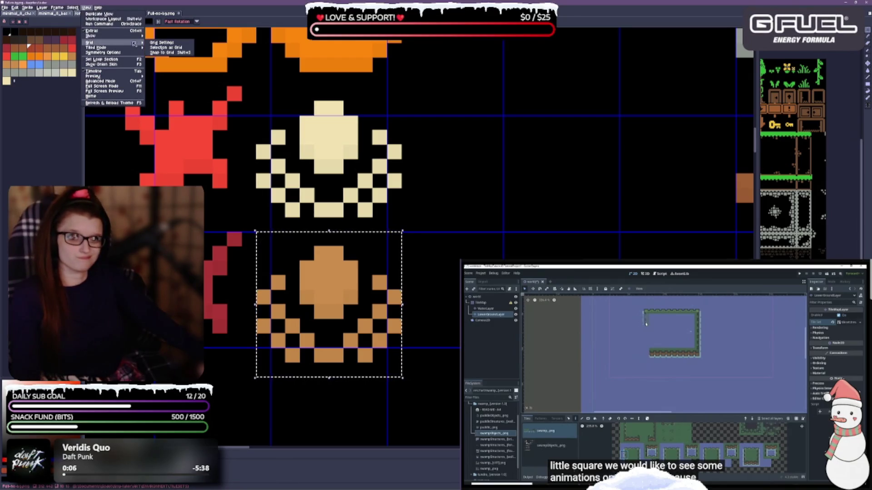
{"action": "left_click", "coordinate": [161, 42]}
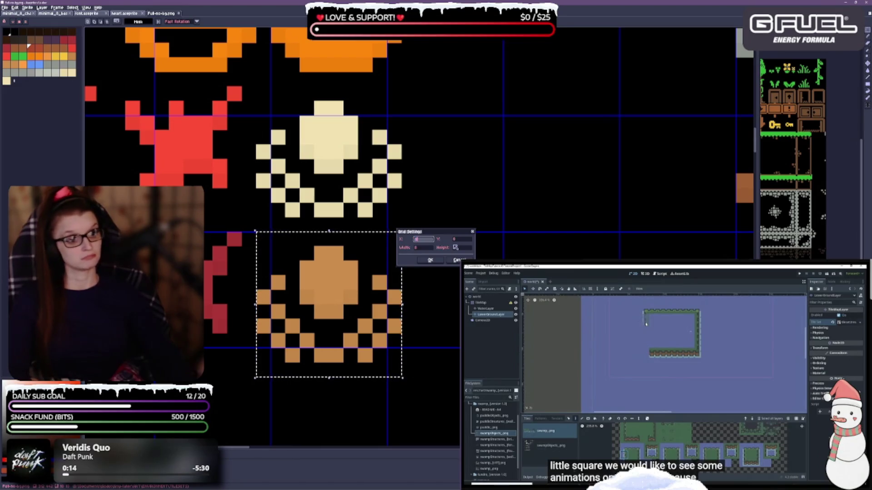
{"action": "key", "text": "Tab"}
{"action": "key", "text": "Tab"}
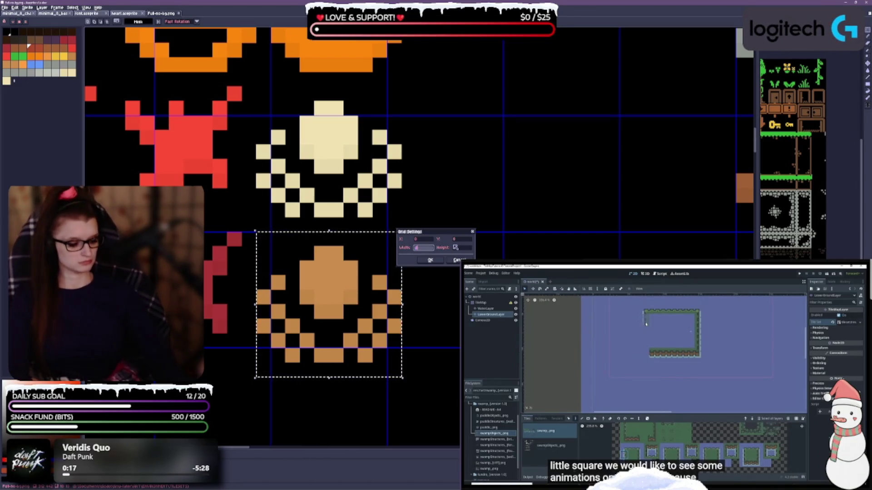
{"action": "key", "text": "BackSpace"}
{"action": "key", "text": "Tab"}
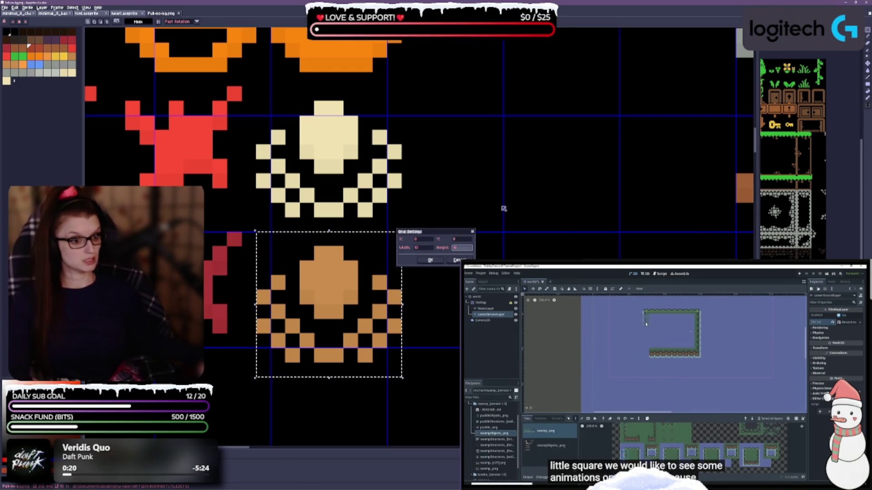
{"action": "left_click", "coordinate": [439, 259]}
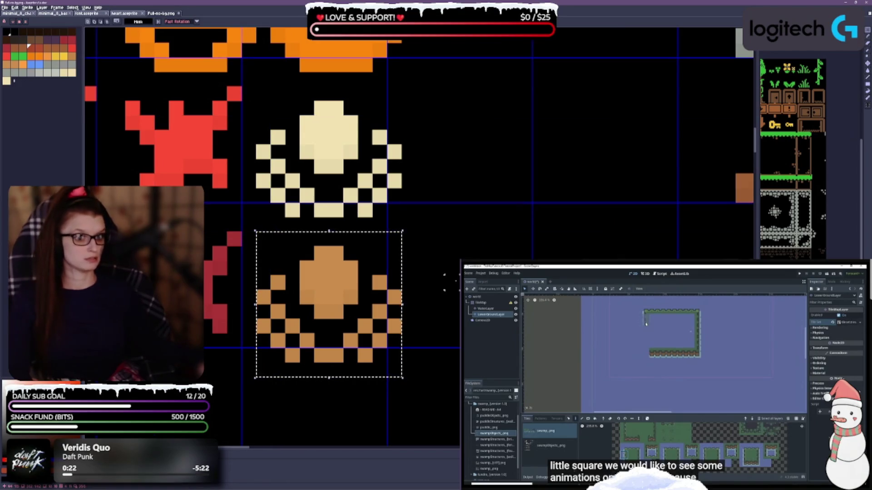
{"action": "scroll", "coordinate": [380, 257], "scroll_direction": "down", "scroll_amount": 3}
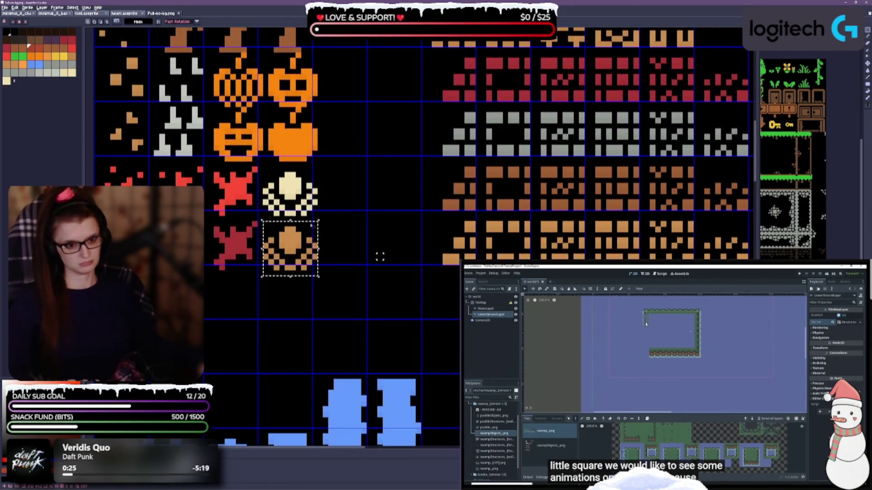
{"action": "scroll", "coordinate": [380, 257], "scroll_direction": "left", "scroll_amount": 4}
{"action": "scroll", "coordinate": [380, 272], "scroll_direction": "up", "scroll_amount": 2}
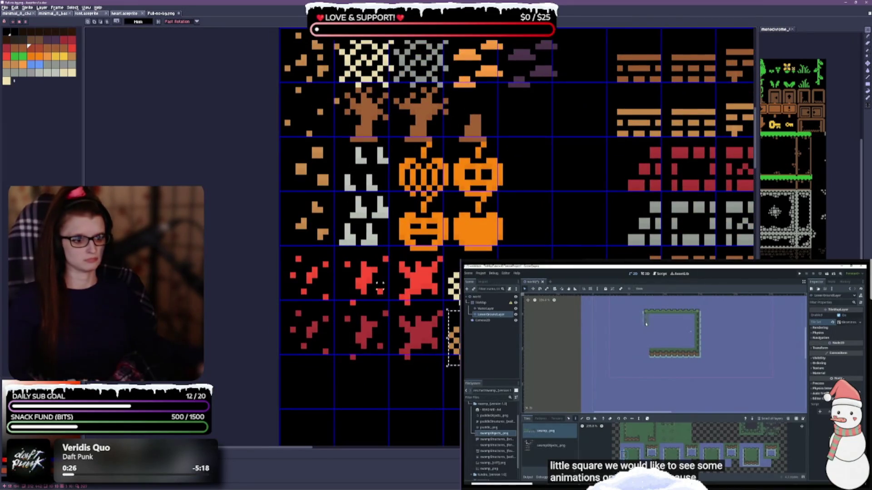
{"action": "scroll", "coordinate": [413, 237], "scroll_direction": "down", "scroll_amount": 2}
{"action": "scroll", "coordinate": [428, 174], "scroll_direction": "up", "scroll_amount": 1}
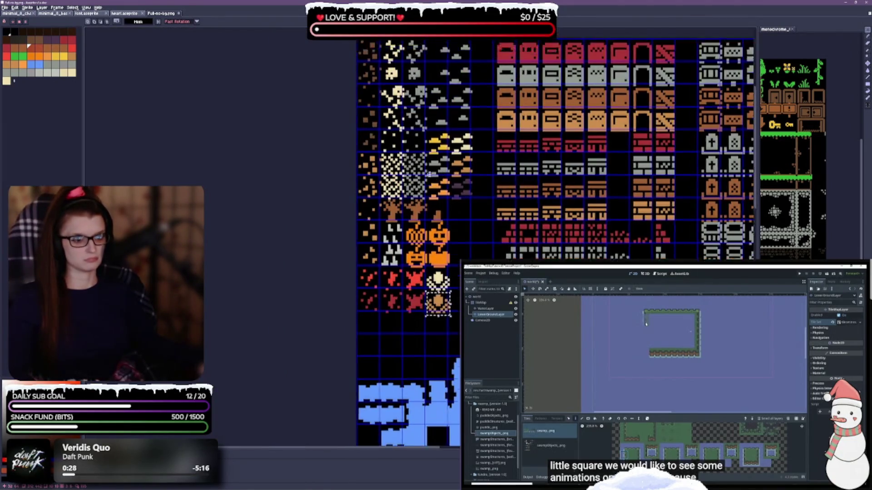
{"action": "scroll", "coordinate": [475, 208], "scroll_direction": "up", "scroll_amount": 5}
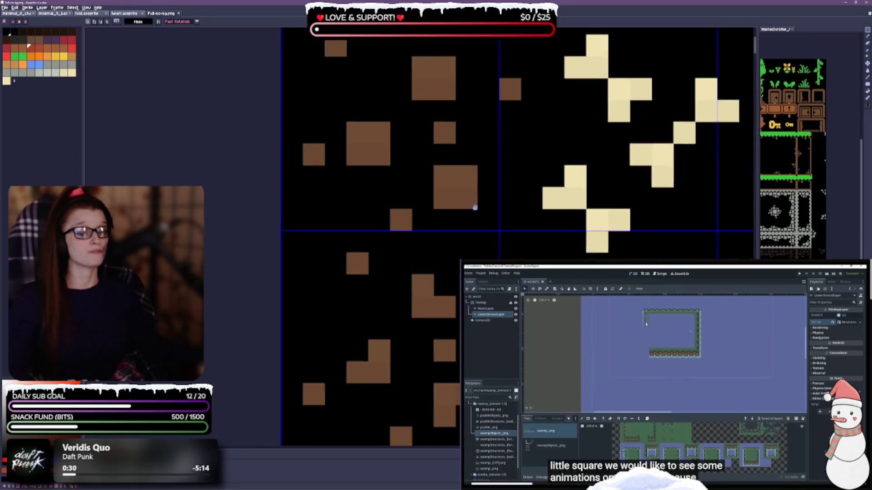
{"action": "scroll", "coordinate": [474, 208], "scroll_direction": "down", "scroll_amount": 4}
{"action": "scroll", "coordinate": [400, 307], "scroll_direction": "up", "scroll_amount": 2}
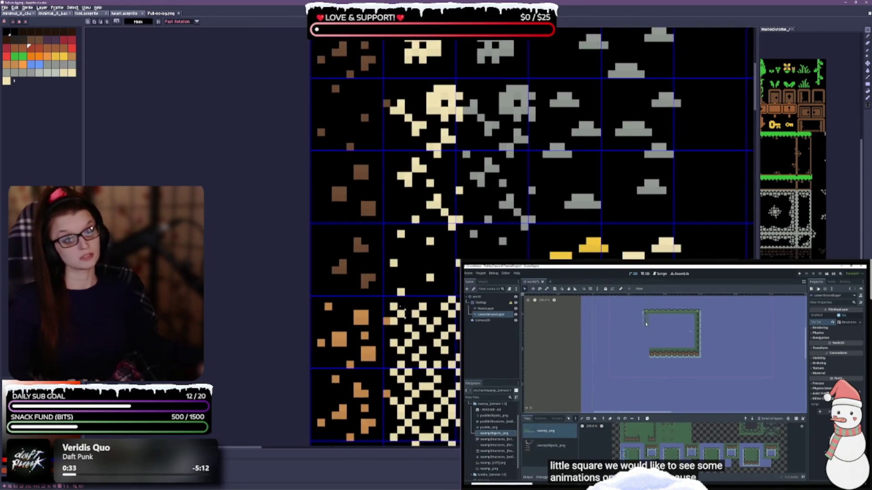
{"action": "scroll", "coordinate": [400, 307], "scroll_direction": "down", "scroll_amount": 2}
{"action": "scroll", "coordinate": [390, 364], "scroll_direction": "up", "scroll_amount": 1}
{"action": "scroll", "coordinate": [382, 426], "scroll_direction": "down", "scroll_amount": 2}
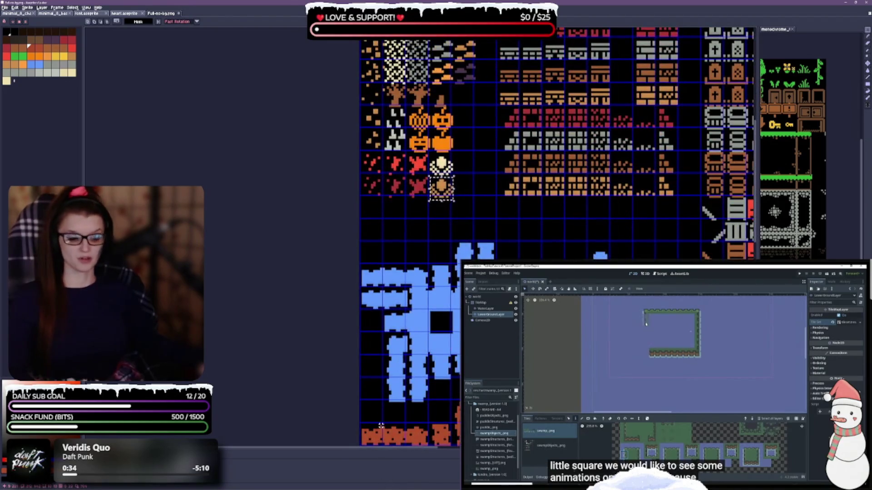
{"action": "scroll", "coordinate": [382, 425], "scroll_direction": "down", "scroll_amount": 3}
{"action": "scroll", "coordinate": [339, 420], "scroll_direction": "down", "scroll_amount": 2}
{"action": "scroll", "coordinate": [338, 420], "scroll_direction": "down", "scroll_amount": 1}
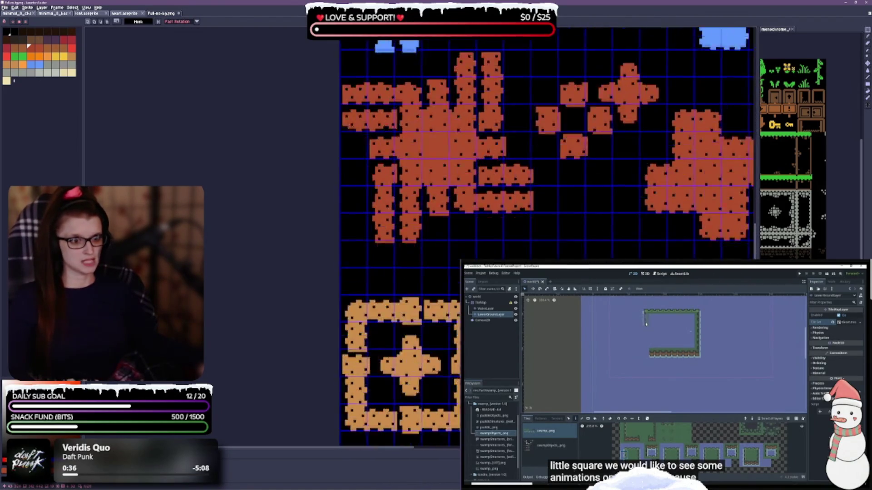
{"action": "scroll", "coordinate": [493, 243], "scroll_direction": "down", "scroll_amount": 3}
{"action": "scroll", "coordinate": [492, 243], "scroll_direction": "down", "scroll_amount": 3}
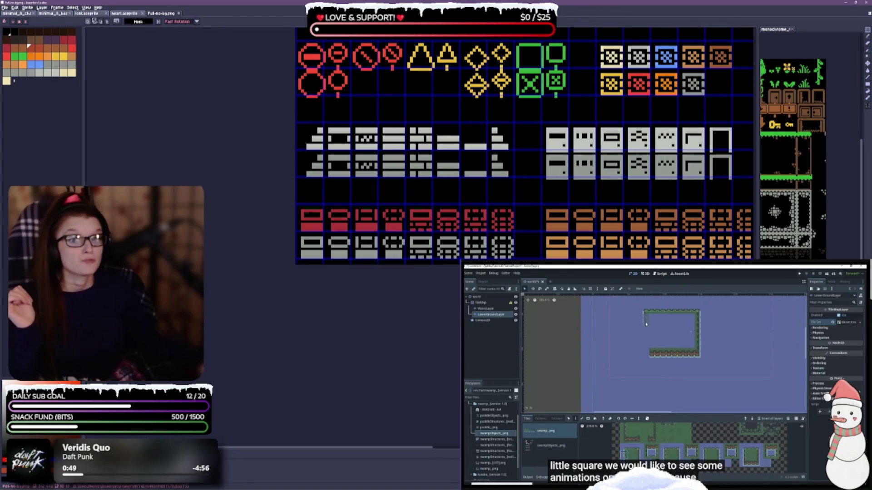
- Reopen Grid Settings, close it without changes, and save Full-no-bg.png
{"action": "left_click", "coordinate": [86, 7]}
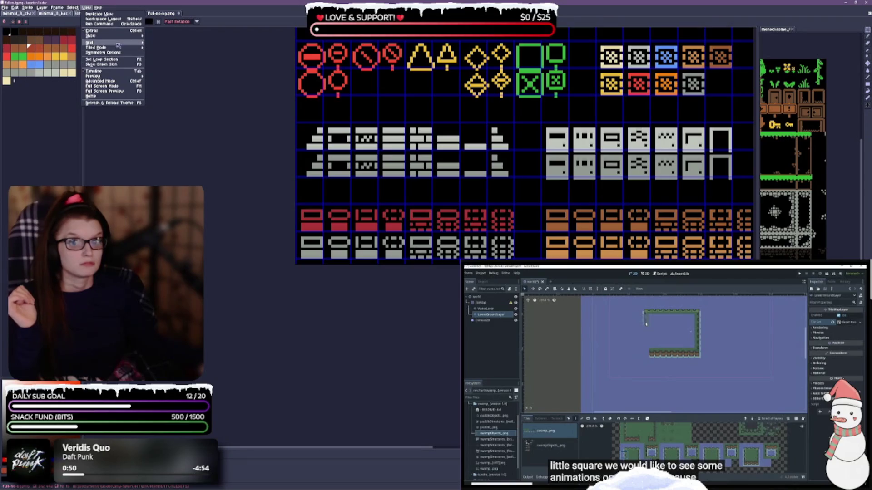
{"action": "mouse_move", "coordinate": [119, 43]}
{"action": "left_click", "coordinate": [162, 42]}
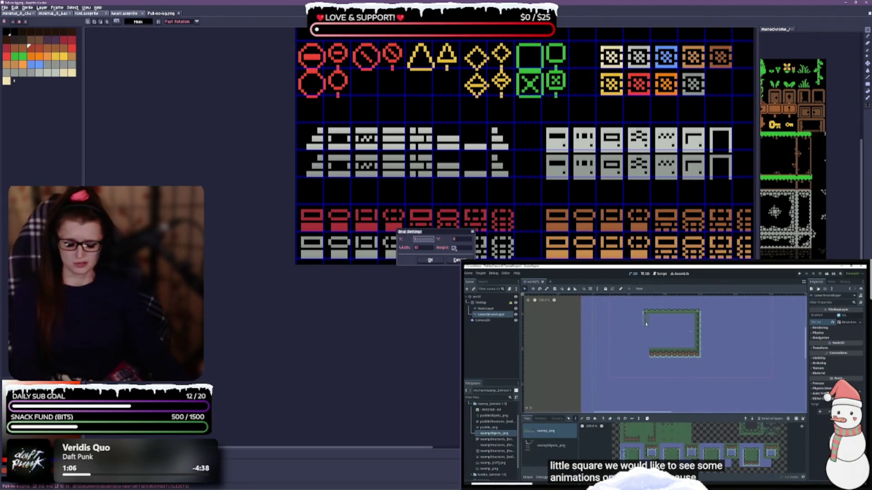
{"action": "key", "text": "Tab"}
{"action": "key", "text": "Return"}
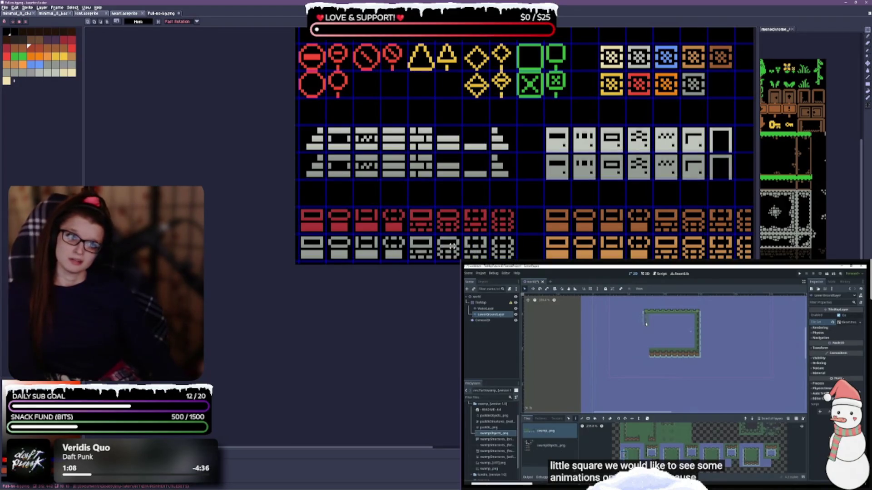
{"action": "key", "text": "ctrl+s"}
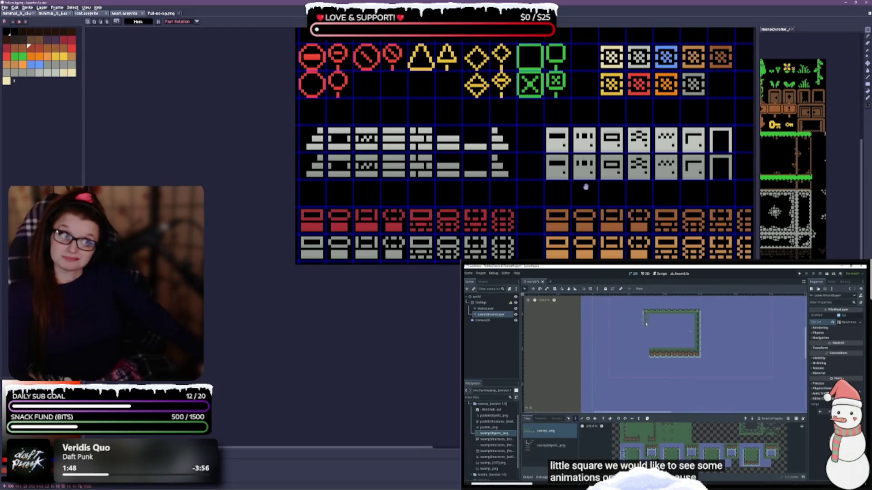
- Pan over the upper tile rows and save Full-no-bg.png again
{"action": "left_click_drag", "start_coordinate": [525, 188], "coordinate": [411, 359]}
{"action": "scroll", "coordinate": [411, 358], "scroll_direction": "down", "scroll_amount": 1}
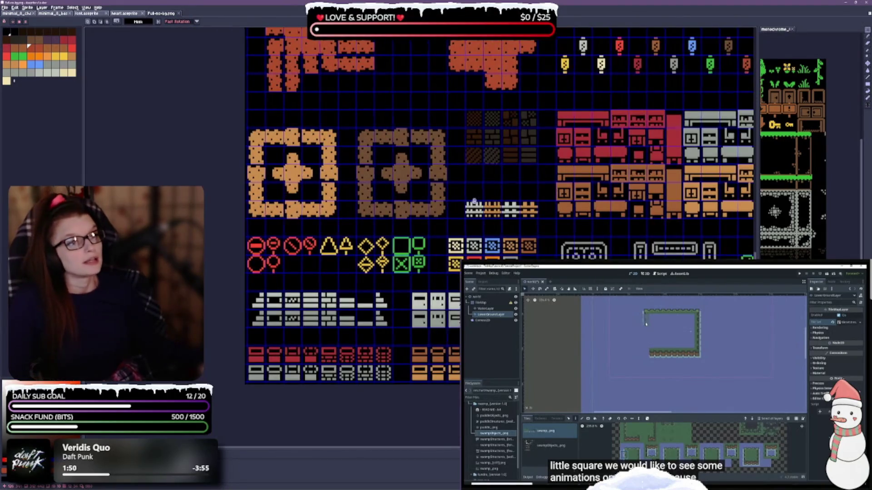
{"action": "scroll", "coordinate": [590, 141], "scroll_direction": "up", "scroll_amount": 5}
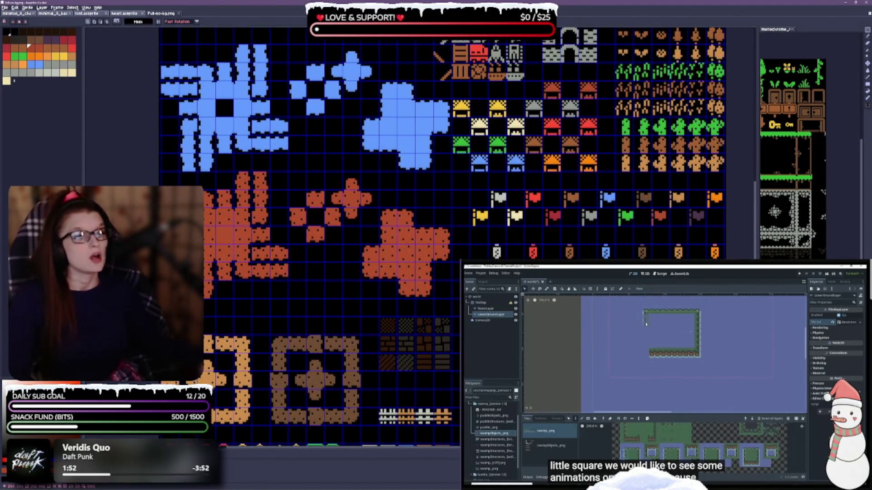
{"action": "scroll", "coordinate": [446, 162], "scroll_direction": "up", "scroll_amount": 5}
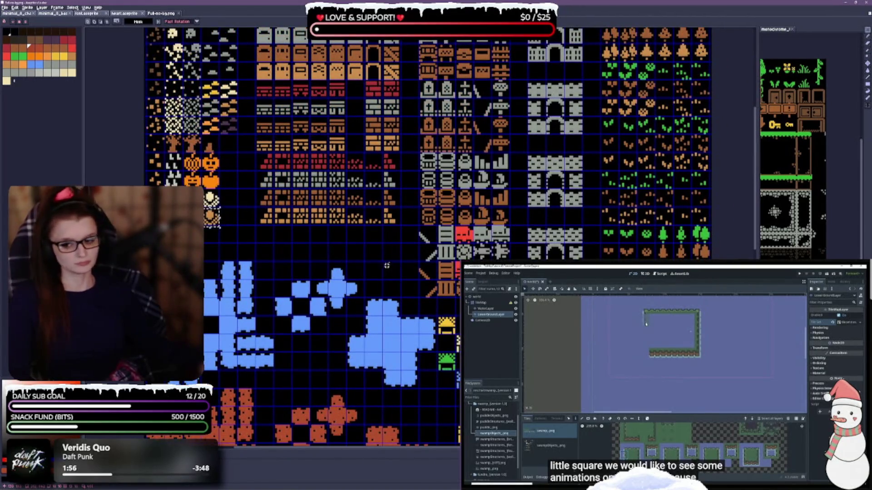
{"action": "scroll", "coordinate": [386, 268], "scroll_direction": "up", "scroll_amount": 5}
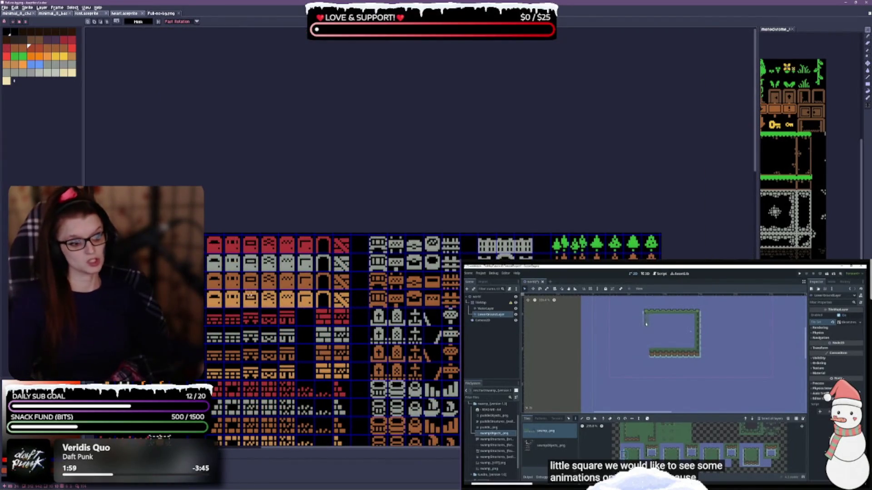
{"action": "scroll", "coordinate": [251, 296], "scroll_direction": "up", "scroll_amount": 1}
{"action": "scroll", "coordinate": [415, 301], "scroll_direction": "down", "scroll_amount": 3}
{"action": "scroll", "coordinate": [415, 301], "scroll_direction": "left", "scroll_amount": 7}
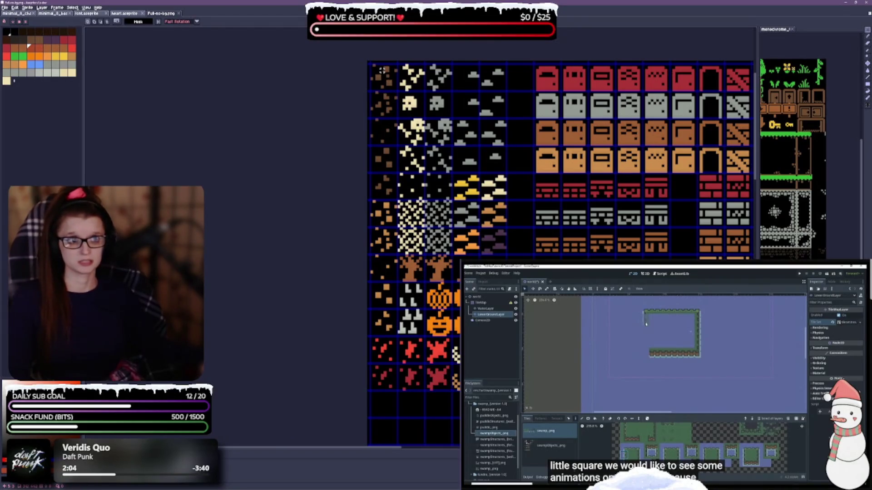
{"action": "key", "text": "ctrl+s"}
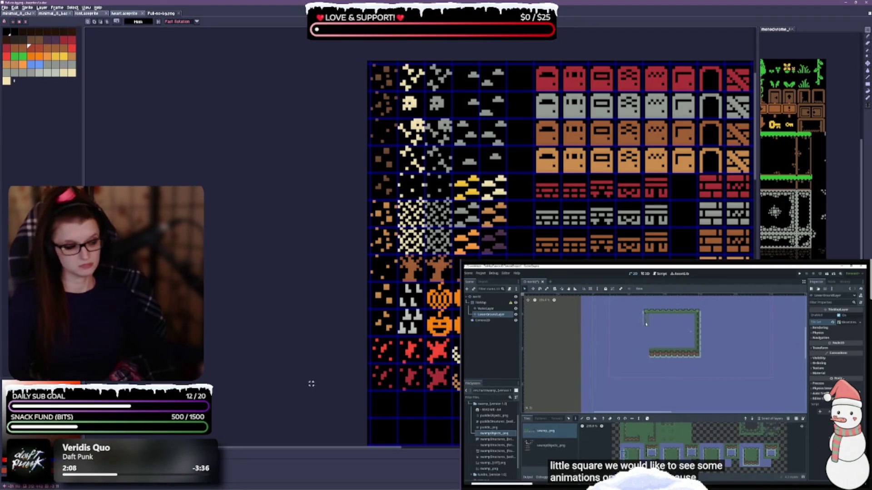
- Glance at the monochrome tilemap document, return to the main sheet, and switch to Godot
{"action": "left_click", "coordinate": [785, 136]}
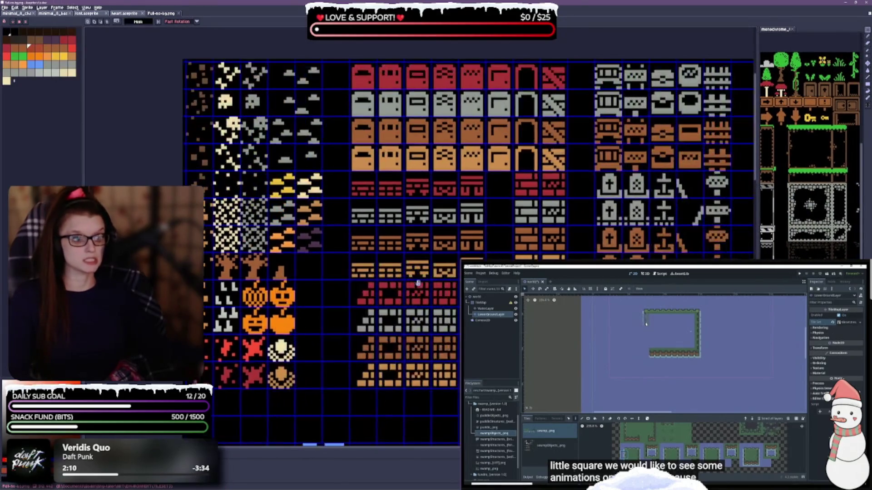
{"action": "left_click_drag", "start_coordinate": [496, 37], "coordinate": [260, 36]}
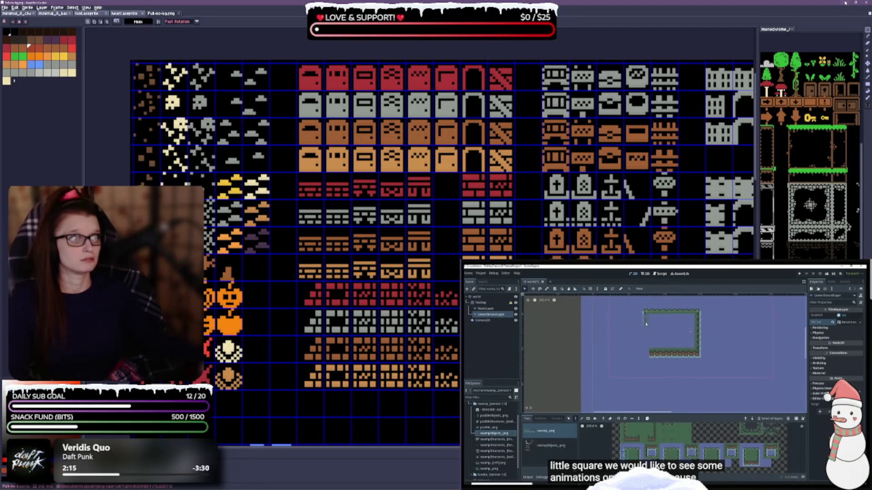
{"action": "key", "text": "alt+Tab"}
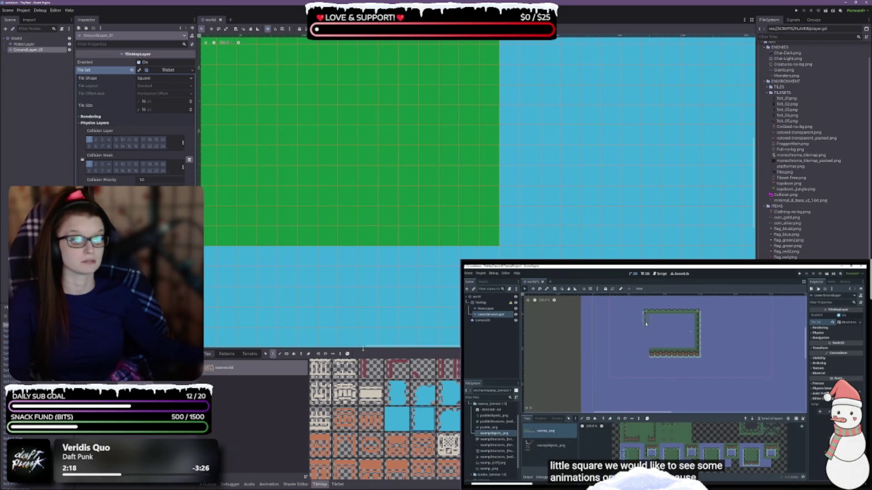
- Delete the existing WaterLayer and GroundLayer_01 tilemap layers
{"action": "left_click_drag", "start_coordinate": [366, 348], "coordinate": [362, 196]}
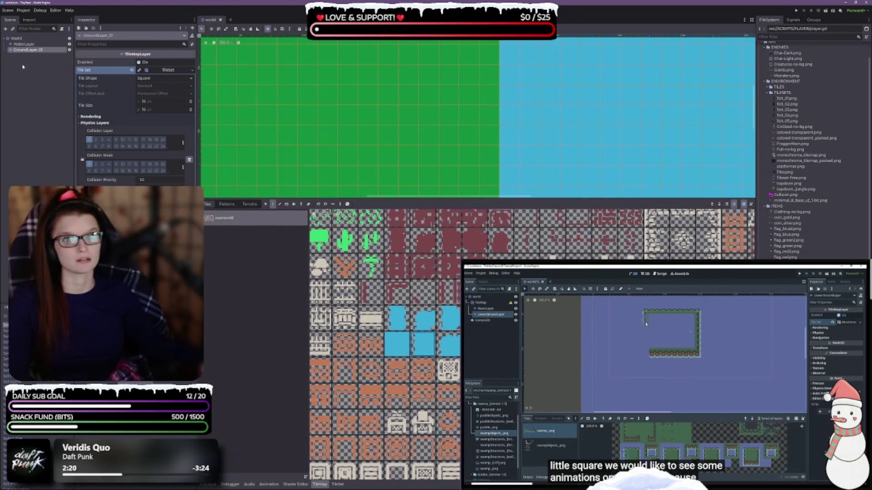
{"action": "left_click", "coordinate": [30, 53]}
{"action": "left_click", "coordinate": [24, 44], "text": "shift"}
{"action": "key", "text": "Delete"}
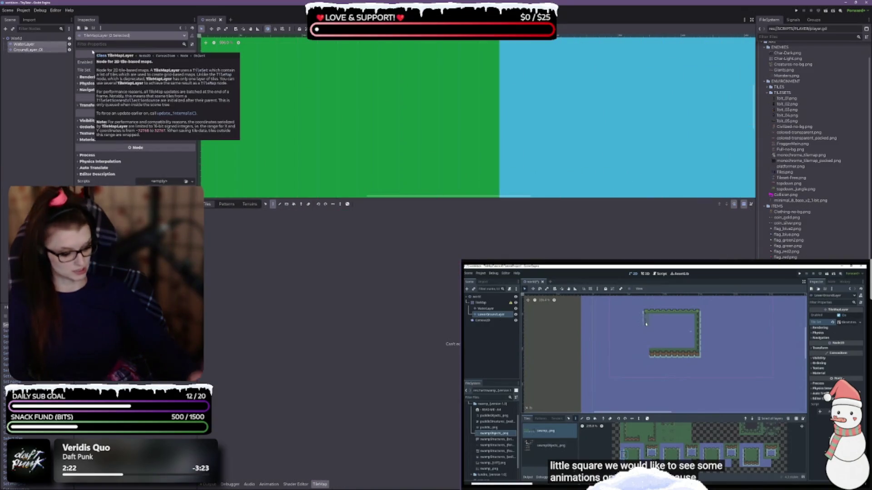
{"action": "key", "text": "Return"}
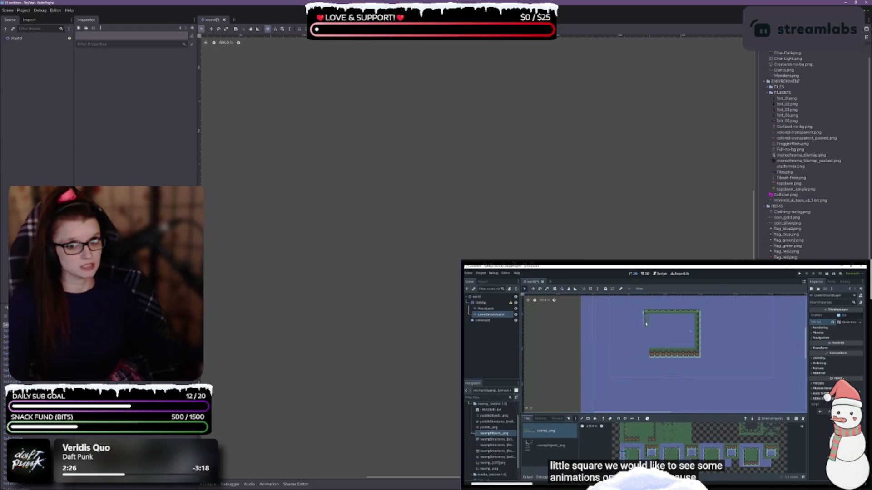
- Add a TileMapLayer child node under World
{"action": "left_click", "coordinate": [29, 39]}
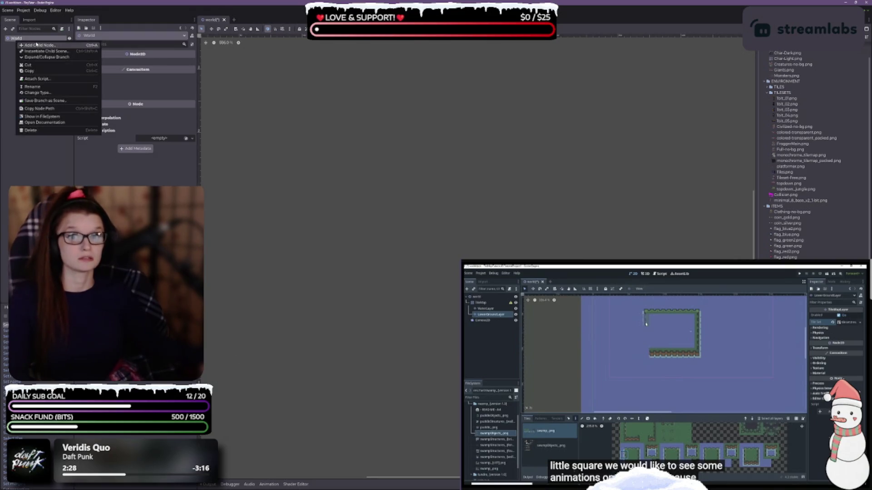
{"action": "key", "text": "ctrl+a"}
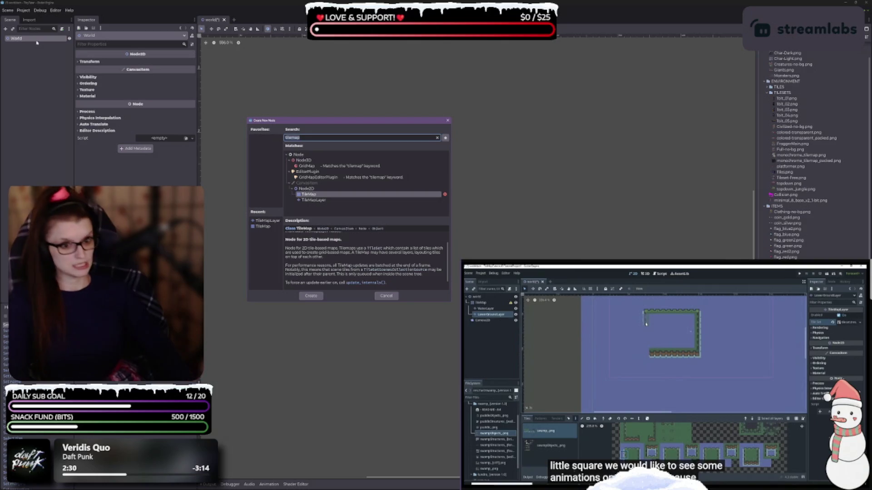
{"action": "key", "text": "Down"}
{"action": "key", "text": "Return"}
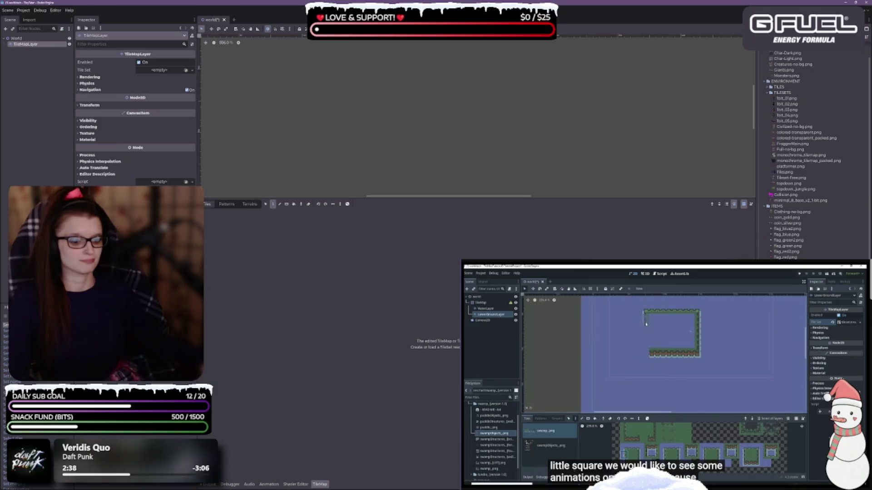
- Create a new TileSet on the TileMapLayer and drop Full-no-bg.png into it as an atlas
{"action": "left_click", "coordinate": [159, 70]}
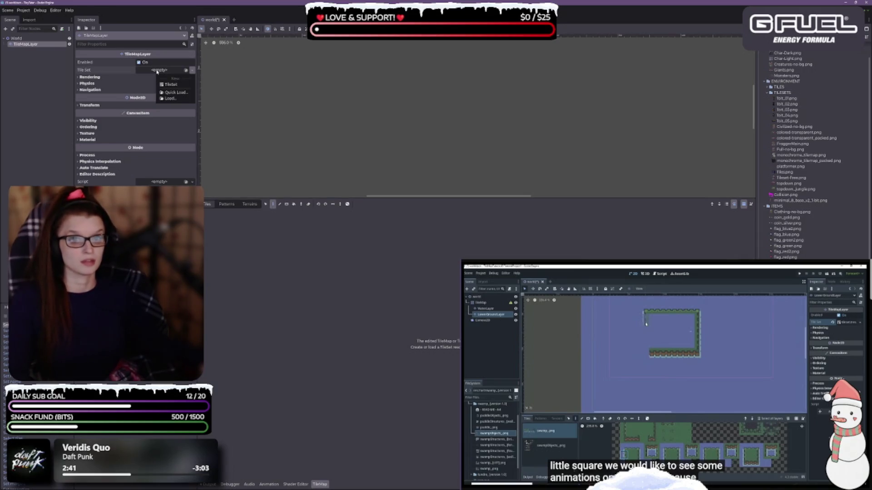
{"action": "left_click", "coordinate": [171, 84]}
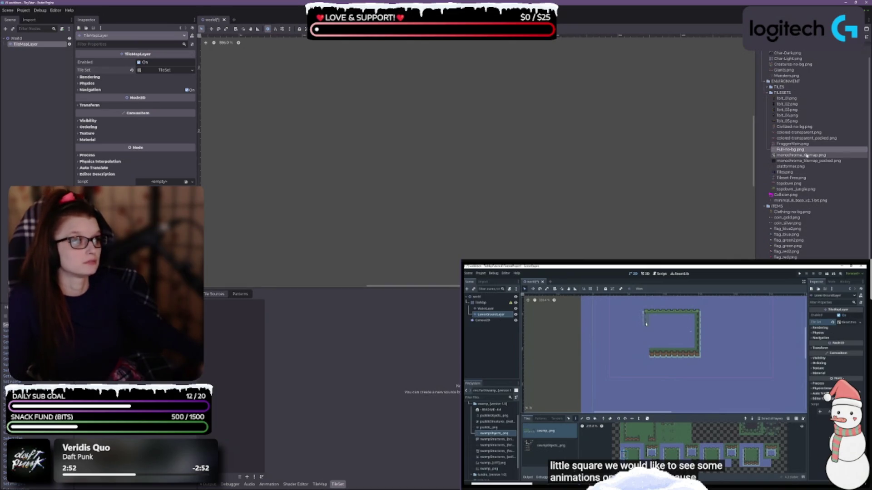
{"action": "mouse_move", "coordinate": [805, 151]}
{"action": "left_mouse_down"}
{"action": "mouse_move", "coordinate": [452, 364]}
{"action": "mouse_move", "coordinate": [246, 350]}
{"action": "mouse_move", "coordinate": [242, 342]}
{"action": "left_mouse_up"}
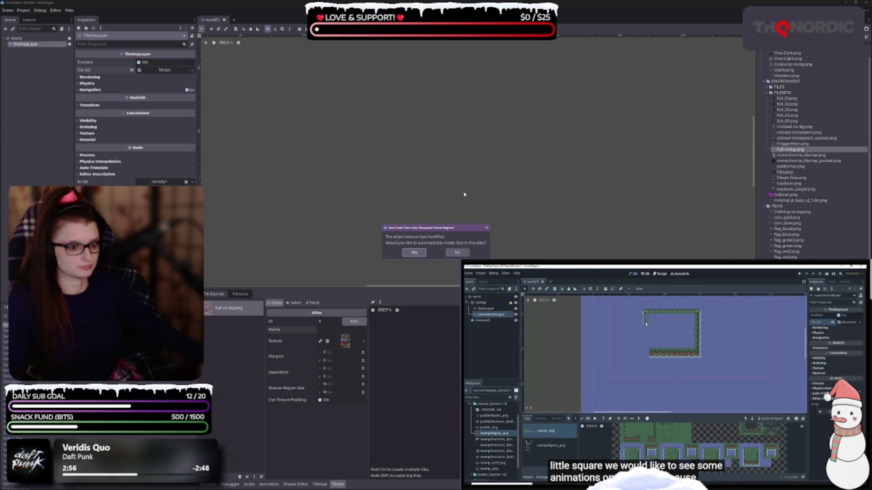
{"action": "left_click", "coordinate": [486, 228]}
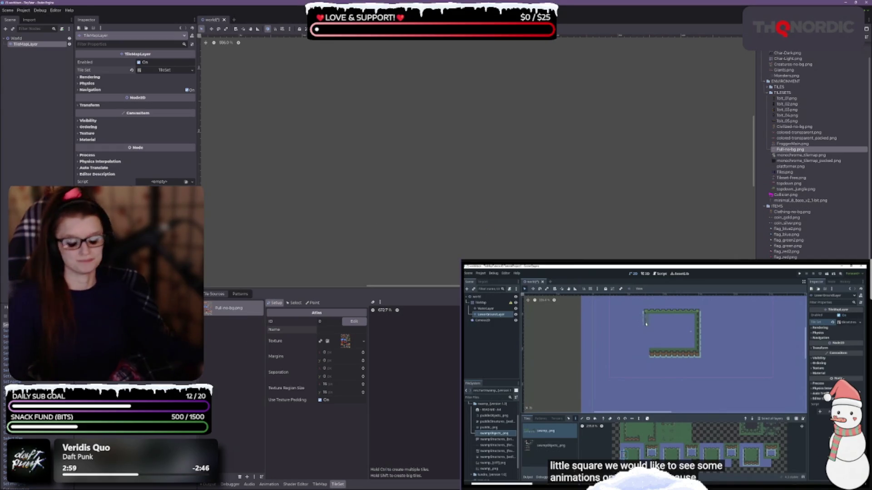
- Undo the atlas source and set the TileSet tile size to 8 × 8 px
{"action": "key", "text": "ctrl+z"}
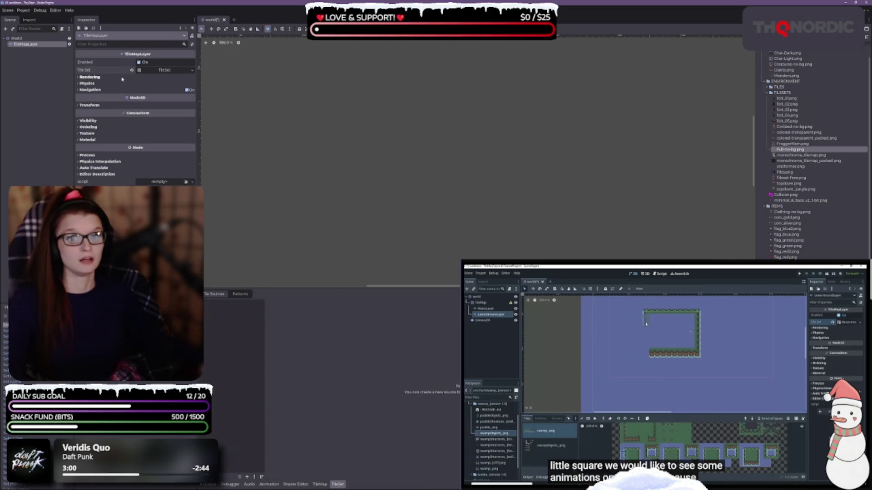
{"action": "left_click", "coordinate": [173, 71]}
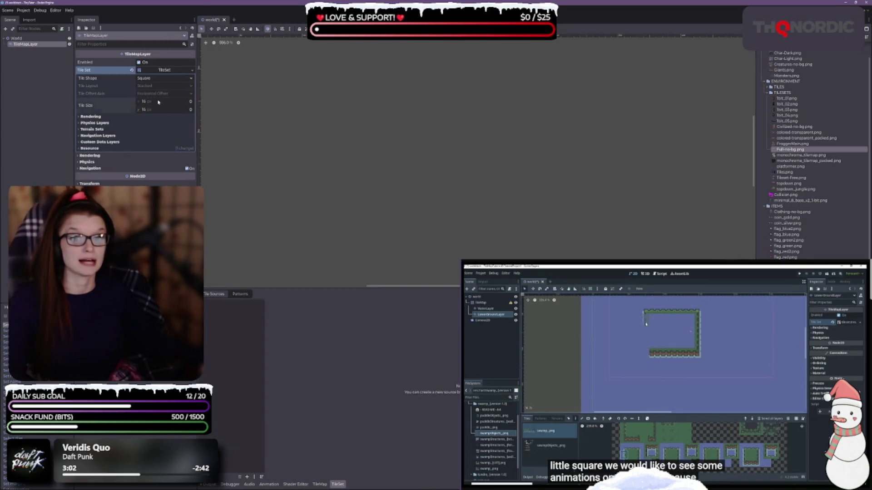
{"action": "type", "text": "8"}
{"action": "key", "text": "Tab"}
{"action": "type", "text": "8"}
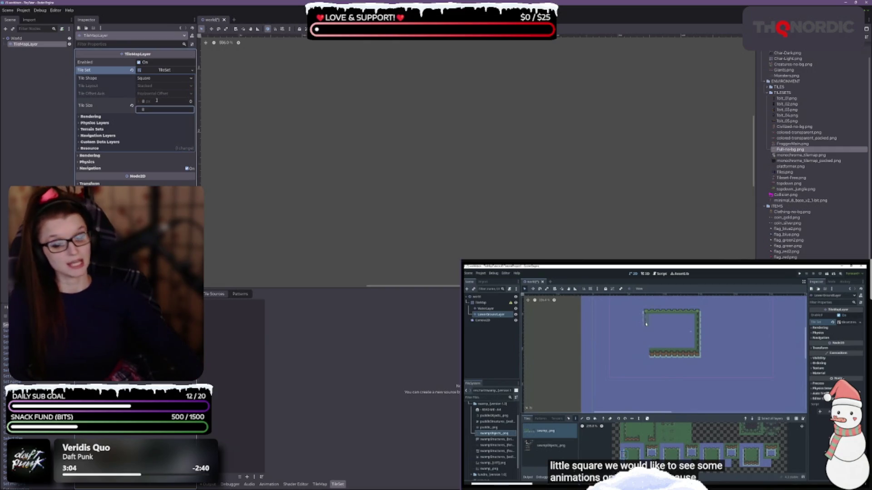
{"action": "key", "text": "Return"}
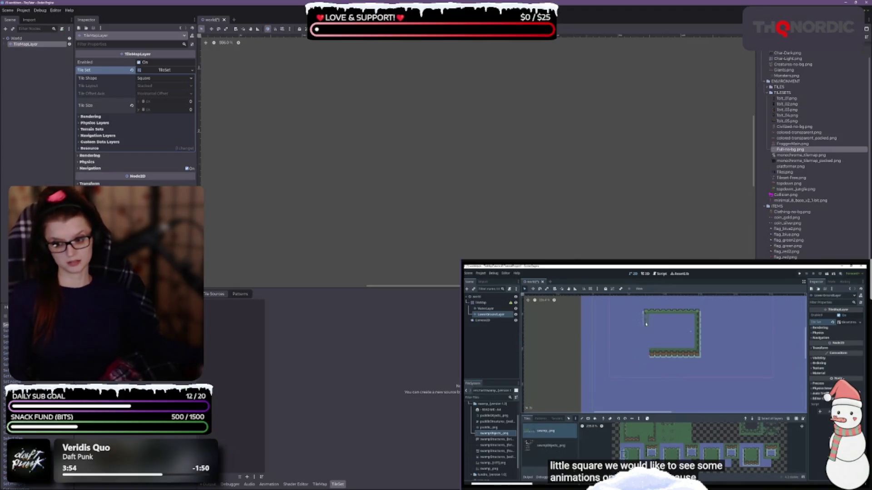
- Save the world scene with its 8 × 8 px TileSet
{"action": "key", "text": "ctrl+s"}
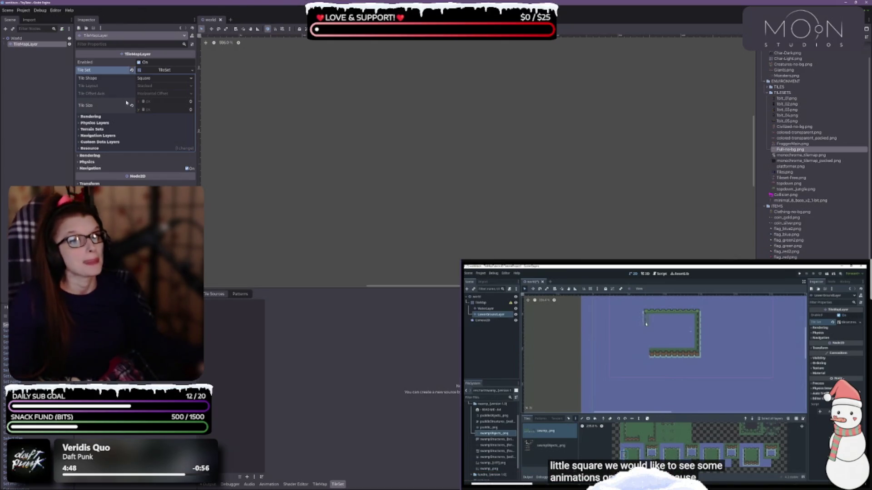
- Add one physics layer under the TileSet's Physics Layers, then save the scene
{"action": "left_click", "coordinate": [92, 116]}
{"action": "left_click", "coordinate": [92, 116]}
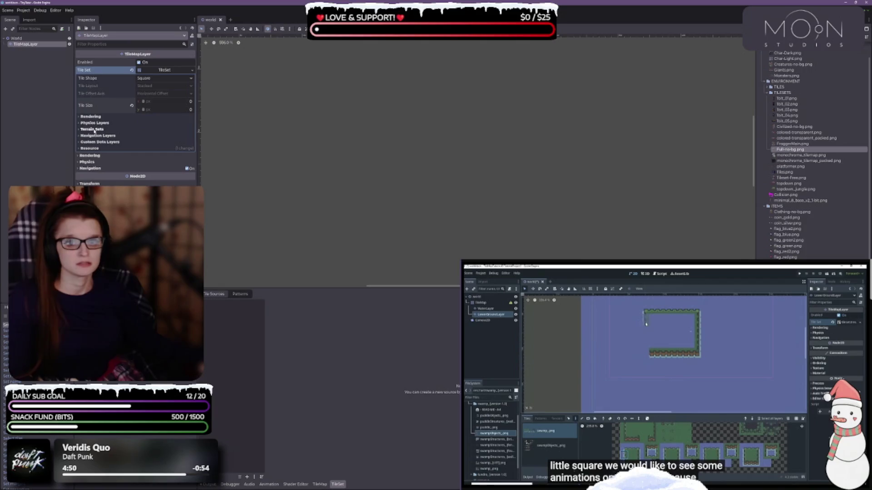
{"action": "left_click", "coordinate": [94, 123]}
{"action": "left_click", "coordinate": [94, 139]}
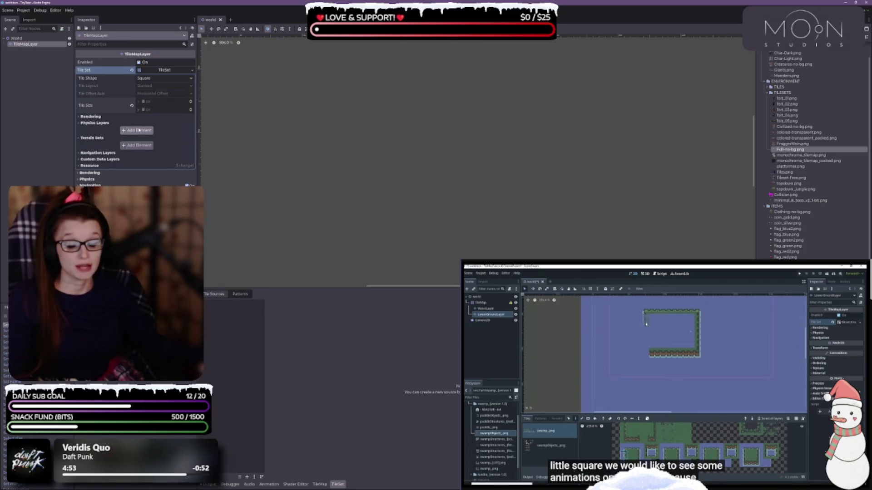
{"action": "left_click", "coordinate": [151, 131]}
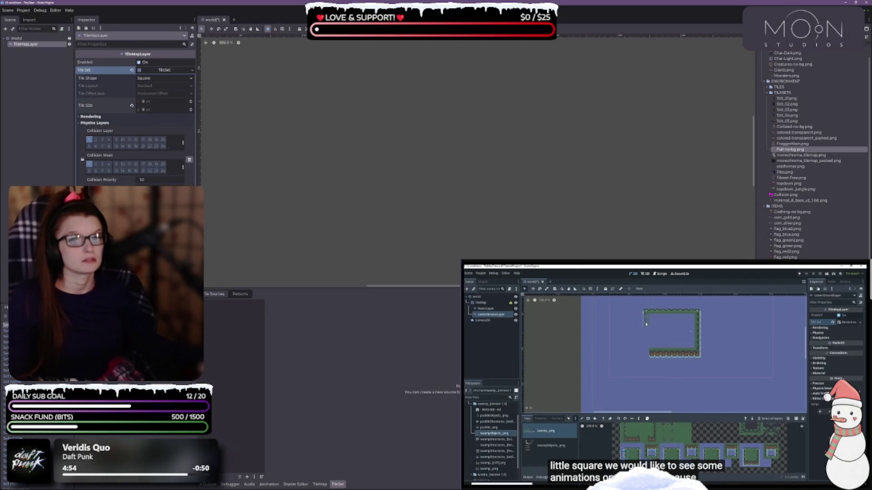
{"action": "key", "text": "ctrl+s"}
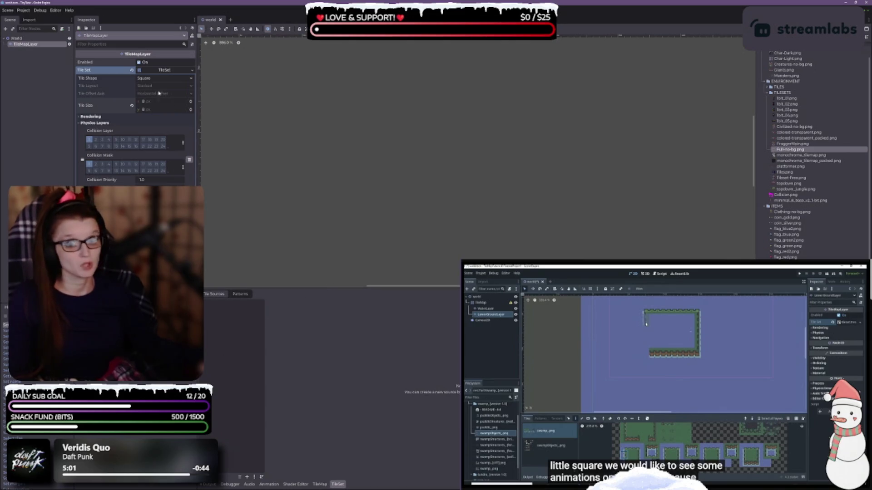
- Rename the TileMapLayer node, first to Water_01 and then to tml_water_01, and save the scene
{"action": "double_click", "coordinate": [30, 45]}
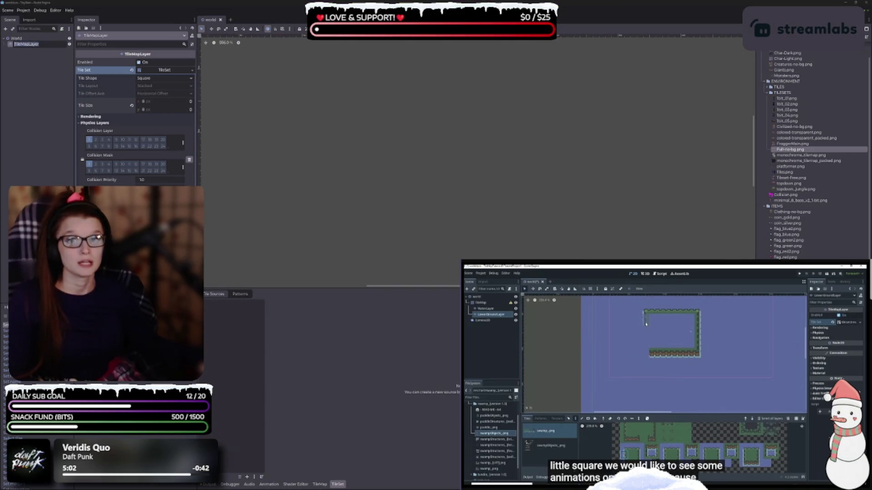
{"action": "type", "text": "Wate"}
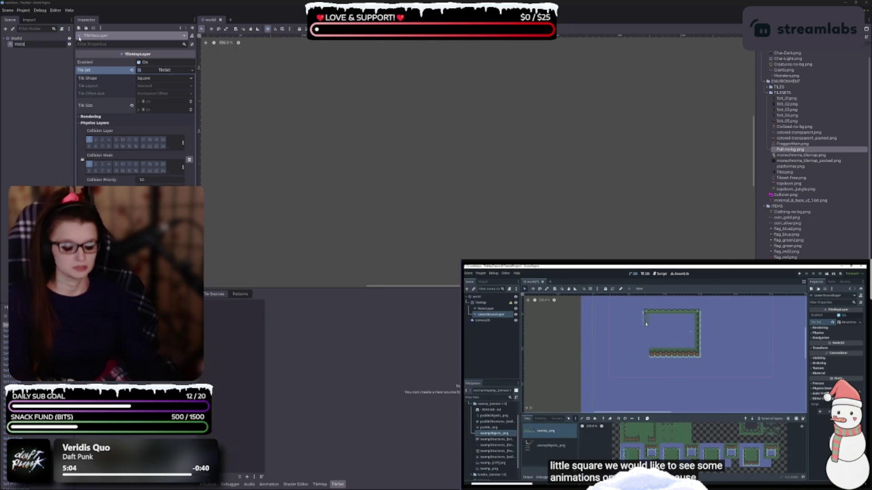
{"action": "type", "text": "r_01"}
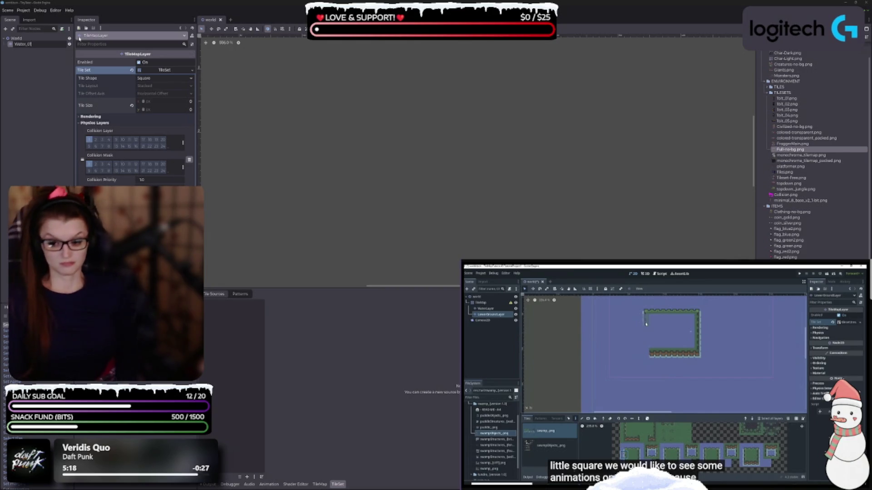
{"action": "double_click", "coordinate": [59, 45]}
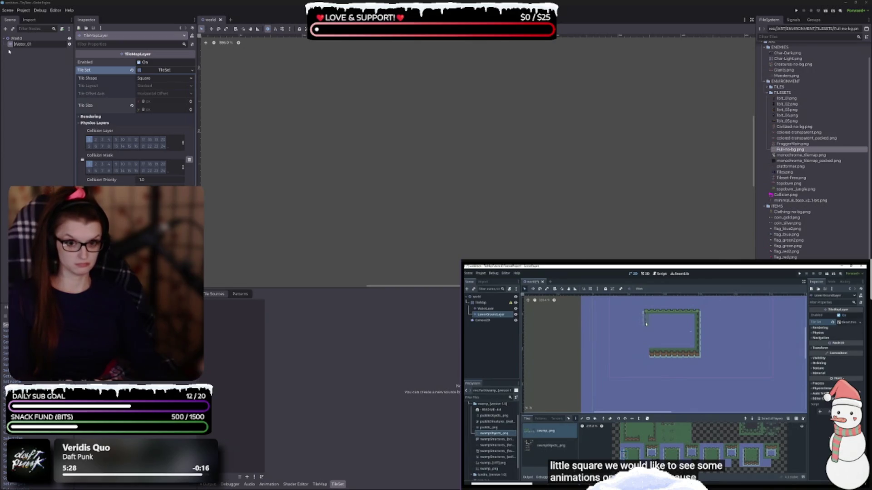
{"action": "type", "text": "TM"}
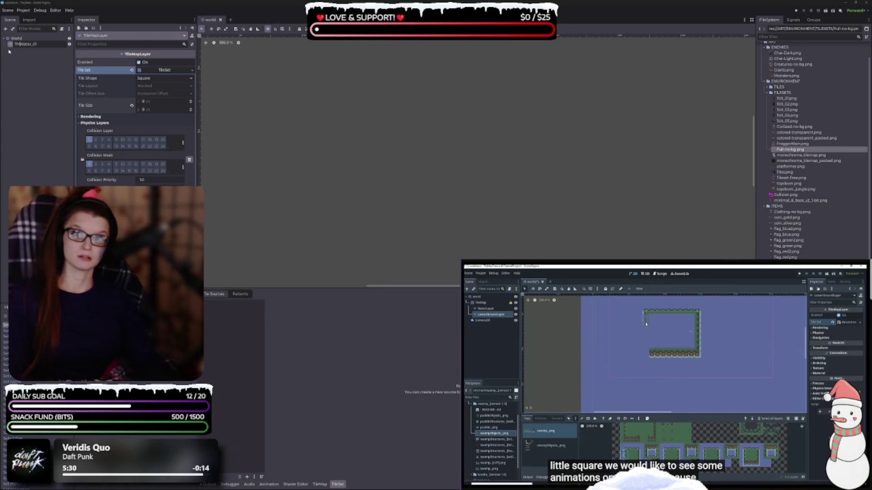
{"action": "type", "text": "_"}
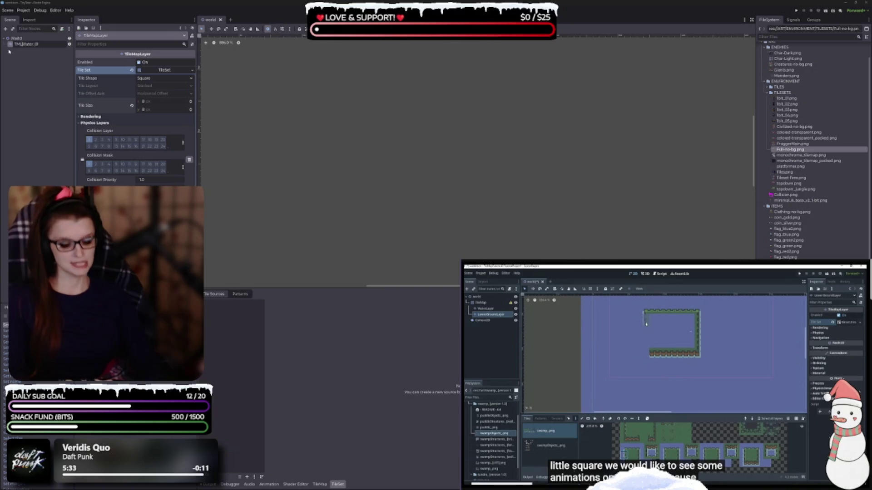
{"action": "type", "text": "L"}
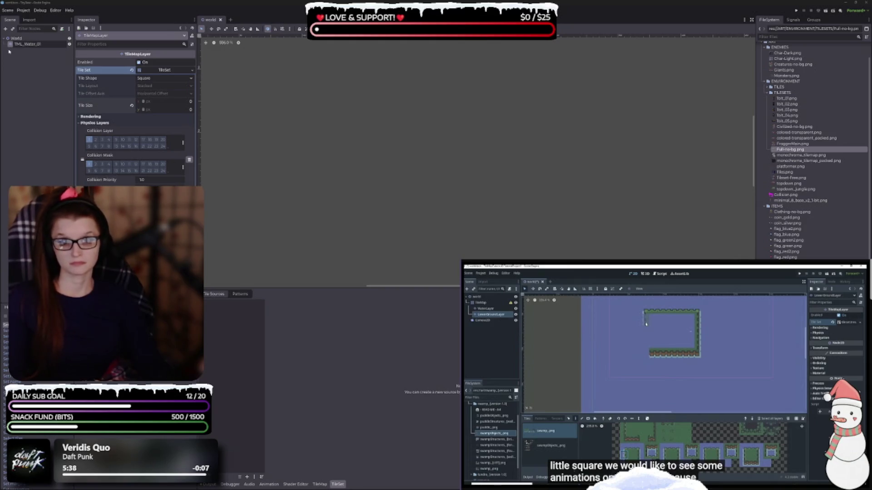
{"action": "key", "text": "BackSpace"}
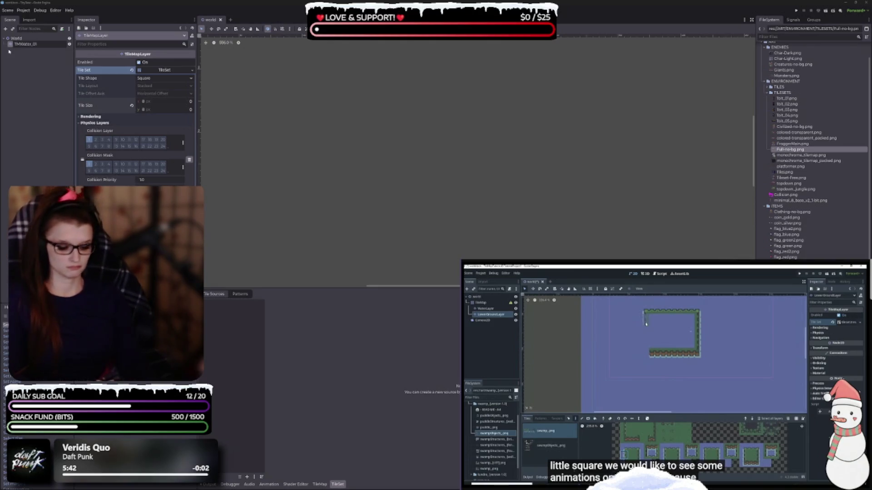
{"action": "type", "text": "L_"}
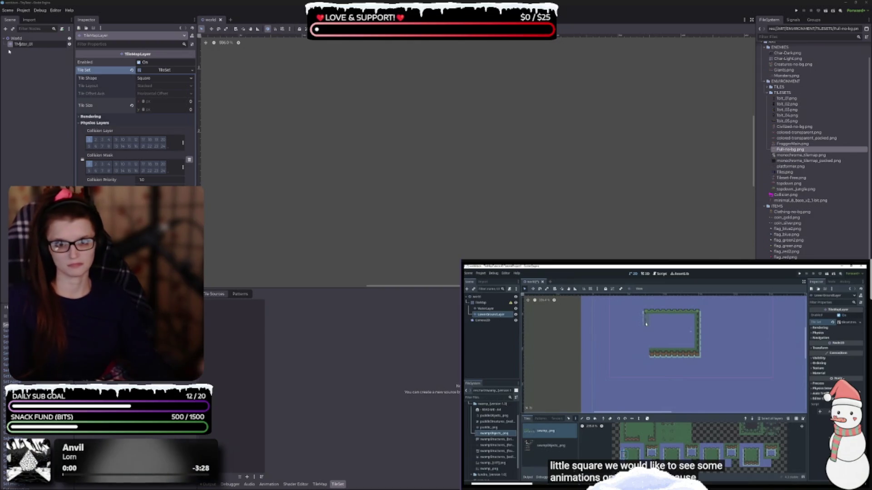
{"action": "key", "text": "BackSpace"}
{"action": "key", "text": "BackSpace"}
{"action": "key", "text": "BackSpace"}
{"action": "type", "text": "TML_"}
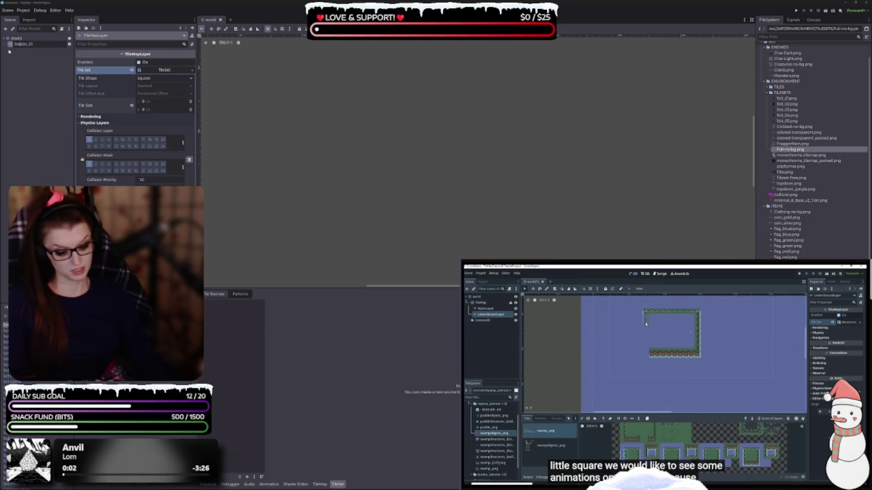
{"action": "type", "text": "w"}
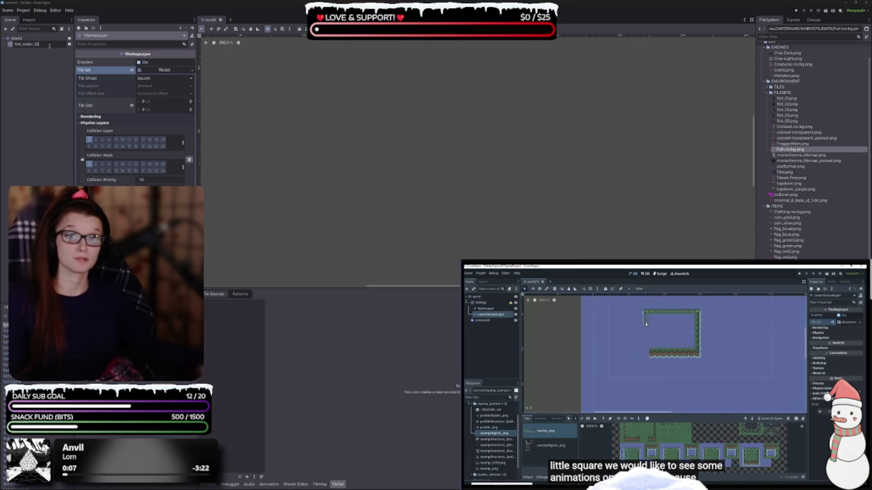
{"action": "key", "text": "Return"}
{"action": "key", "text": "Return"}
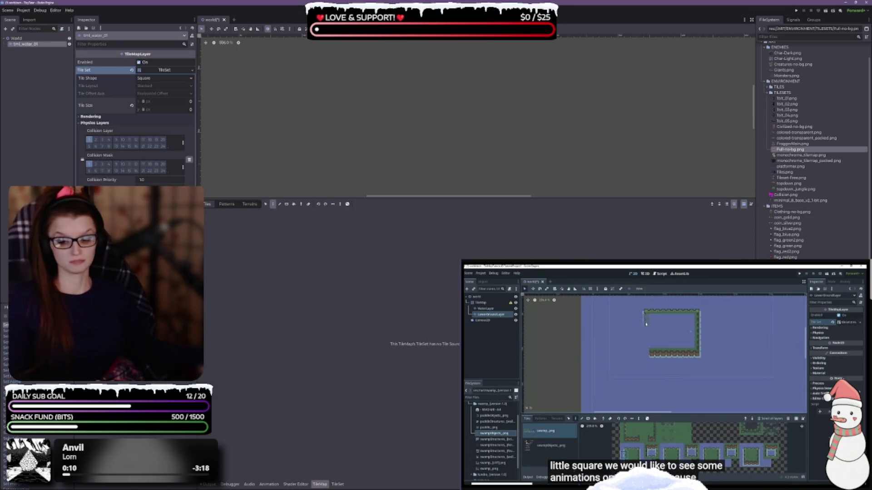
{"action": "key", "text": "ctrl+s"}
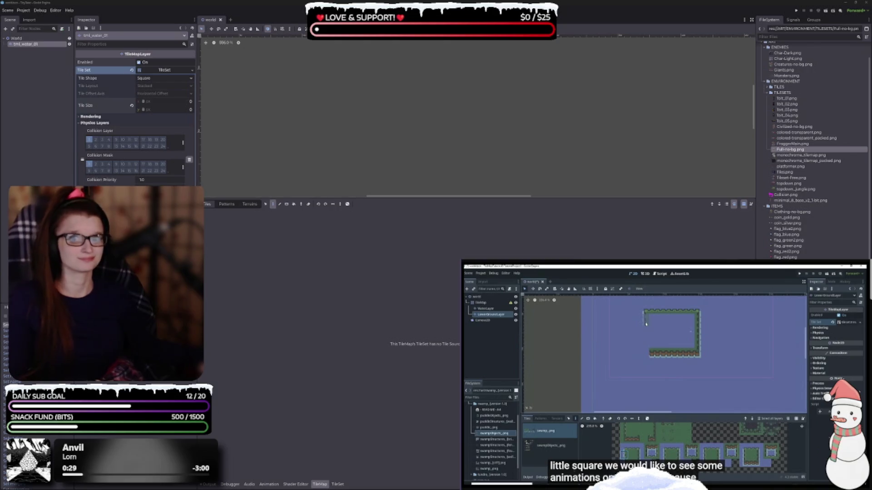
- In the FileSystem dock, rename the Full-no-bg.png tile sheet to ts_1bit_full.png
{"action": "left_click", "coordinate": [338, 484]}
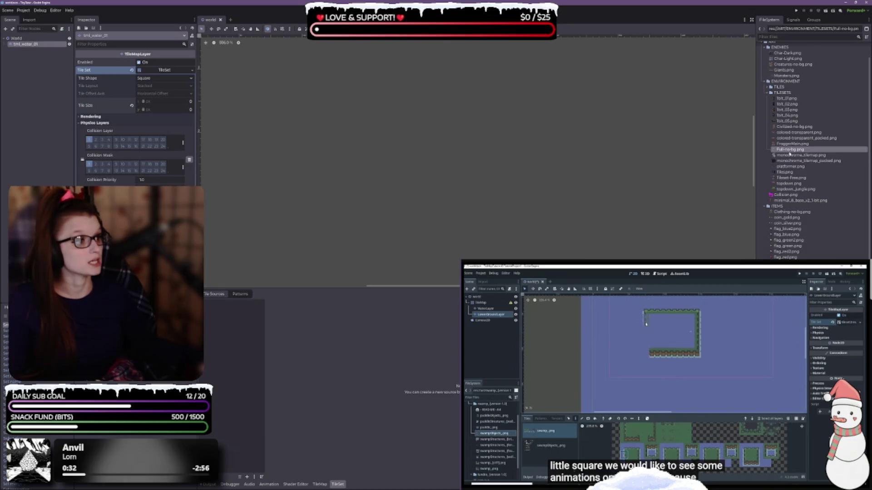
{"action": "mouse_move", "coordinate": [789, 155]}
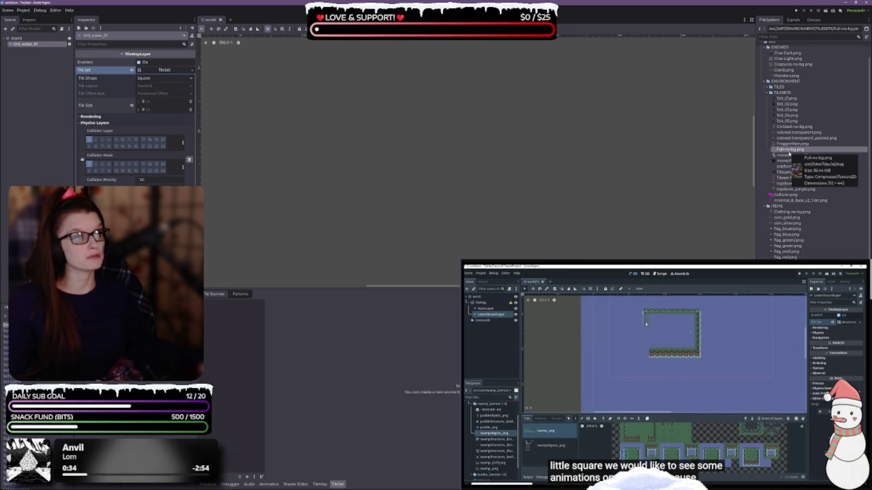
{"action": "left_click", "coordinate": [789, 148]}
{"action": "key", "text": "F2"}
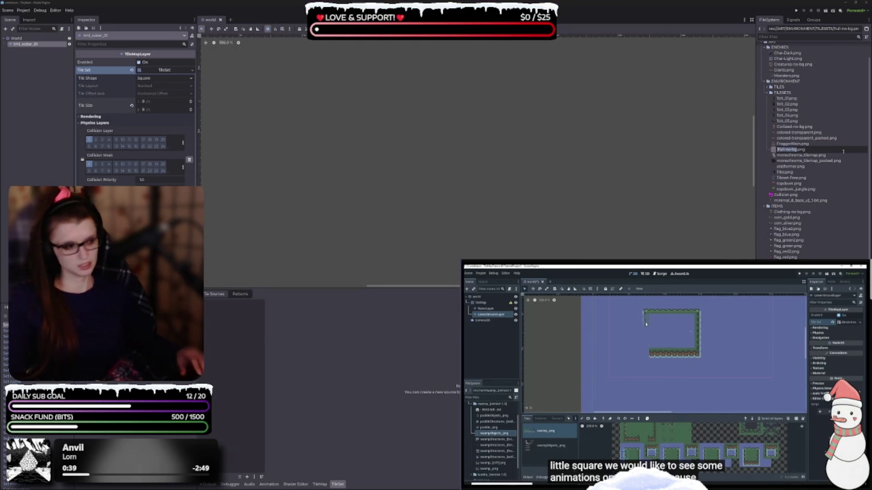
{"action": "type", "text": "ts_1bit_"}
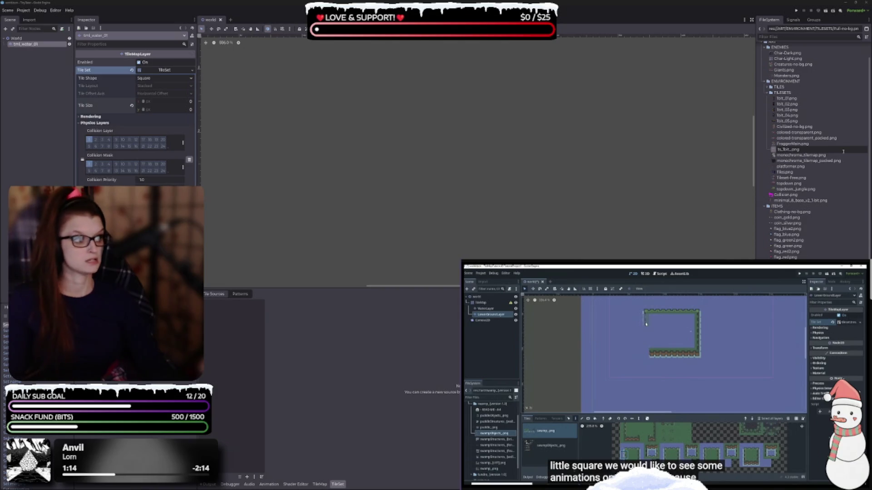
{"action": "type", "text": "c"}
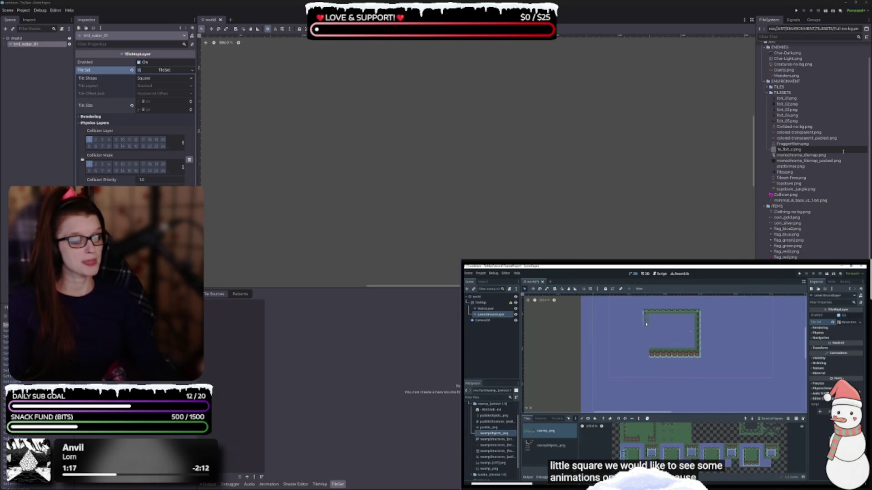
{"action": "type", "text": "h"}
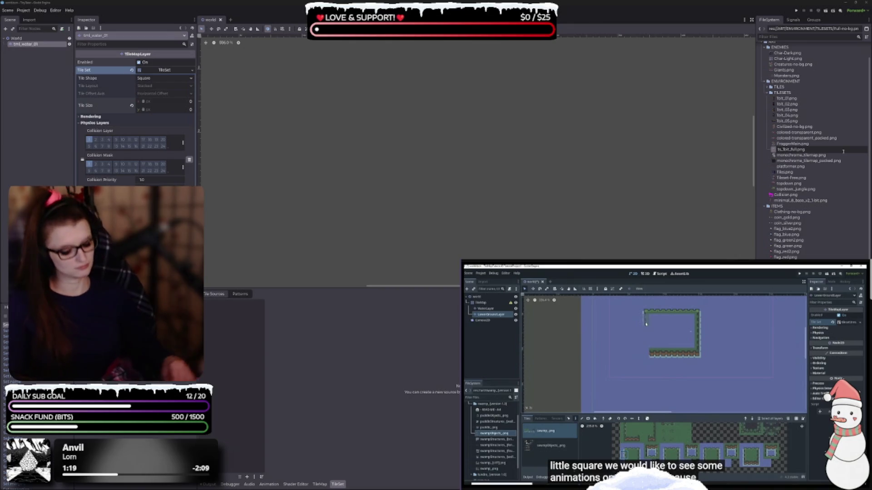
{"action": "key", "text": "Return"}
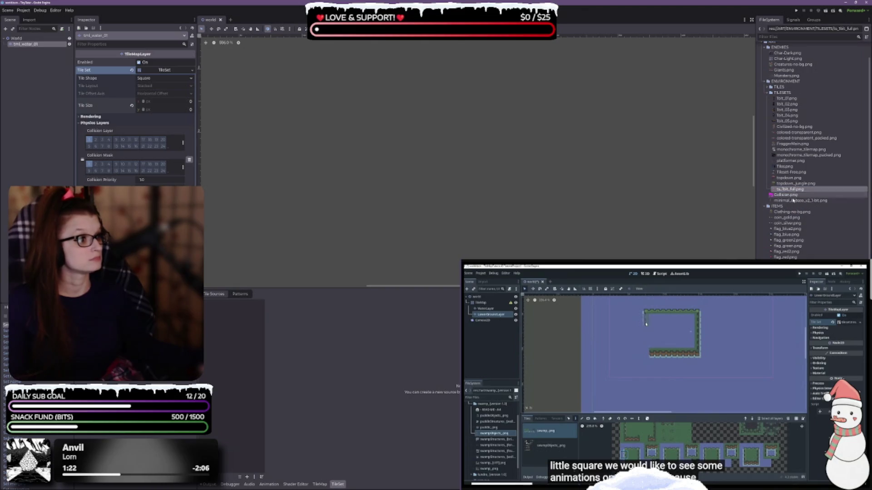
- Drag ts_1bit_full.png into the TileSet's Tile Sources and accept automatic tile creation
{"action": "left_click_drag", "start_coordinate": [793, 190], "coordinate": [284, 375]}
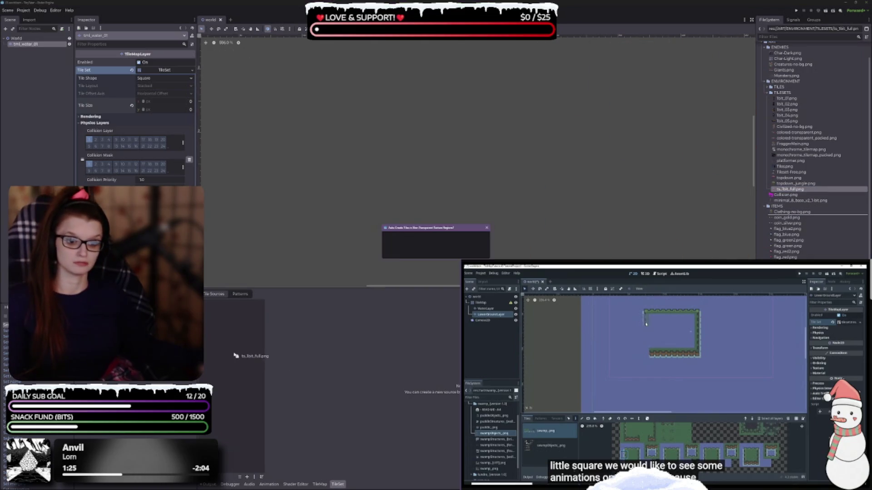
{"action": "left_click", "coordinate": [414, 253]}
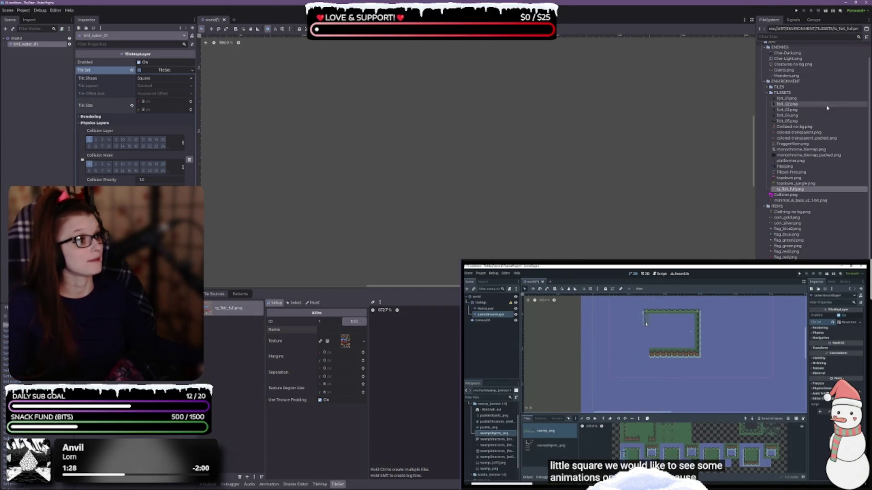
{"action": "left_click", "coordinate": [787, 99]}
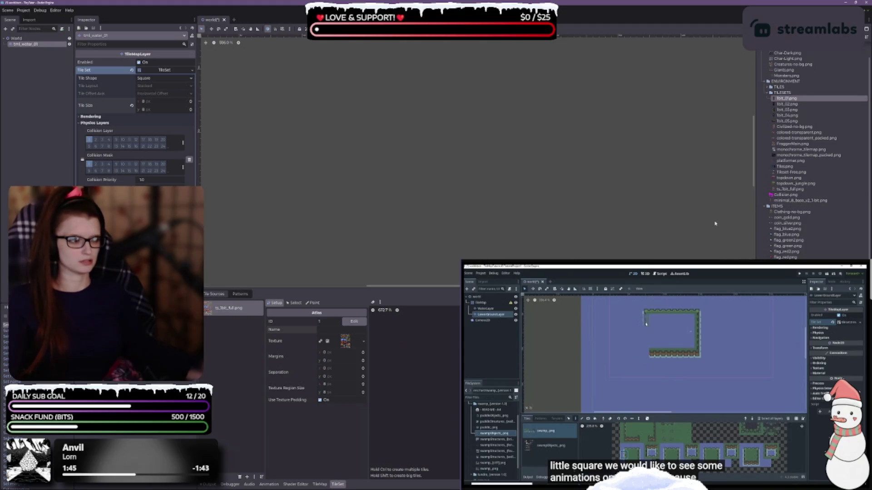
- Change the sheet's 'ts' prefix to 'spr' (spr_1bit_full.png) and name the atlas source 'tileset'
{"action": "left_click", "coordinate": [792, 190]}
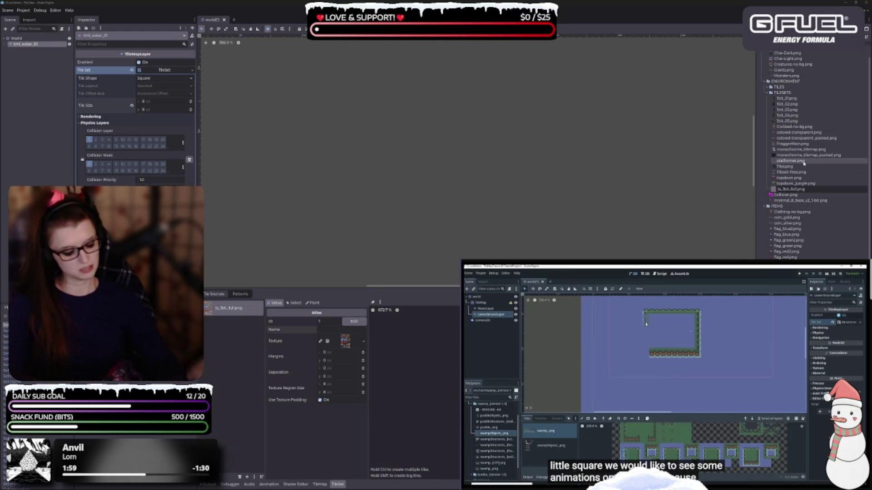
{"action": "key", "text": "BackSpace"}
{"action": "key", "text": "BackSpace"}
{"action": "type", "text": "spr"}
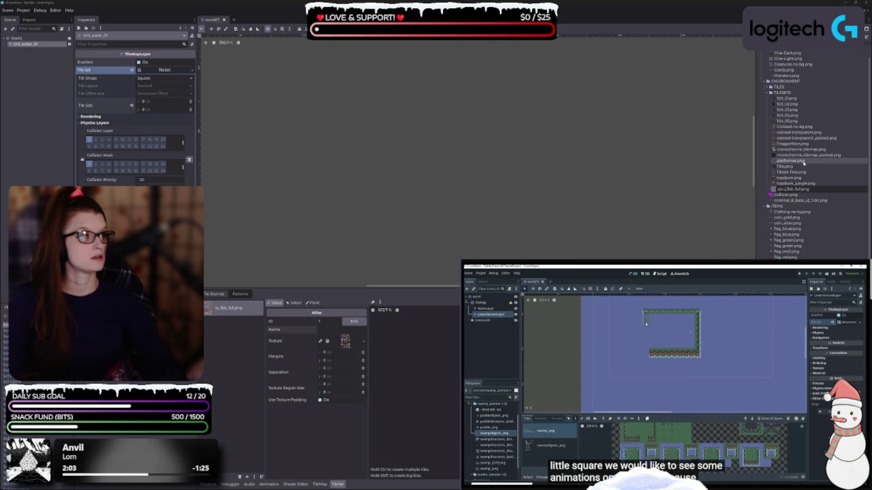
{"action": "key", "text": "Return"}
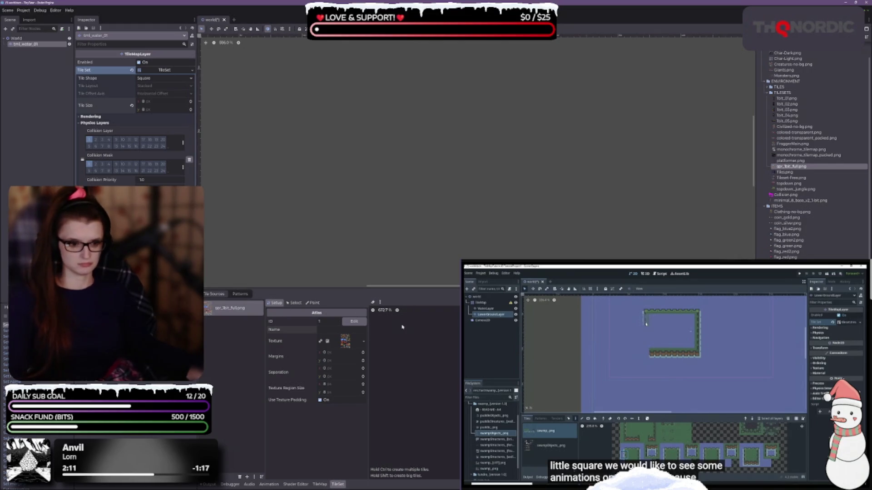
{"action": "left_click", "coordinate": [334, 329]}
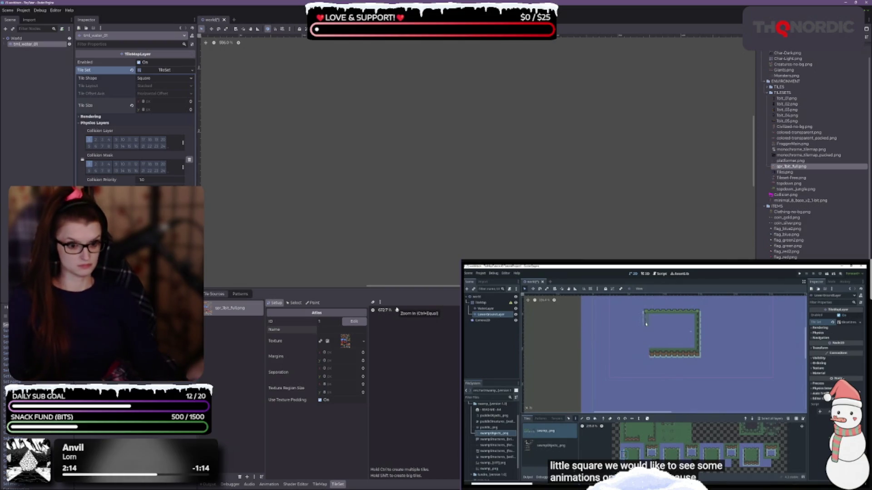
{"action": "type", "text": "tileset"}
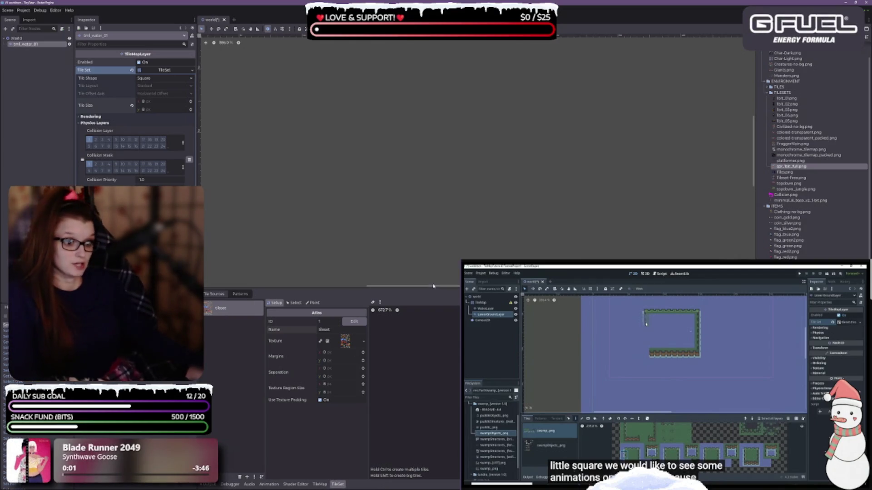
- Enlarge the TileSet panel, zoom into the atlas, and set Margins x and y to 1 px
{"action": "left_click_drag", "start_coordinate": [421, 287], "coordinate": [420, 169]}
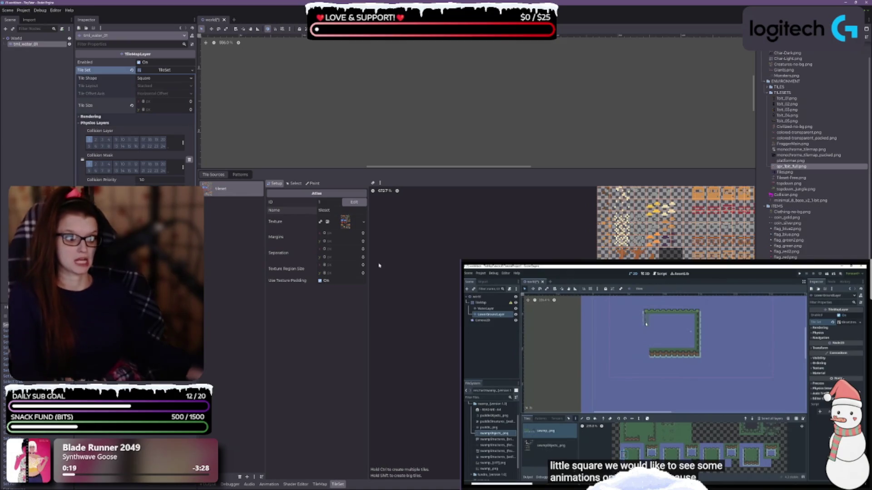
{"action": "scroll", "coordinate": [529, 279], "scroll_direction": "up", "scroll_amount": 2}
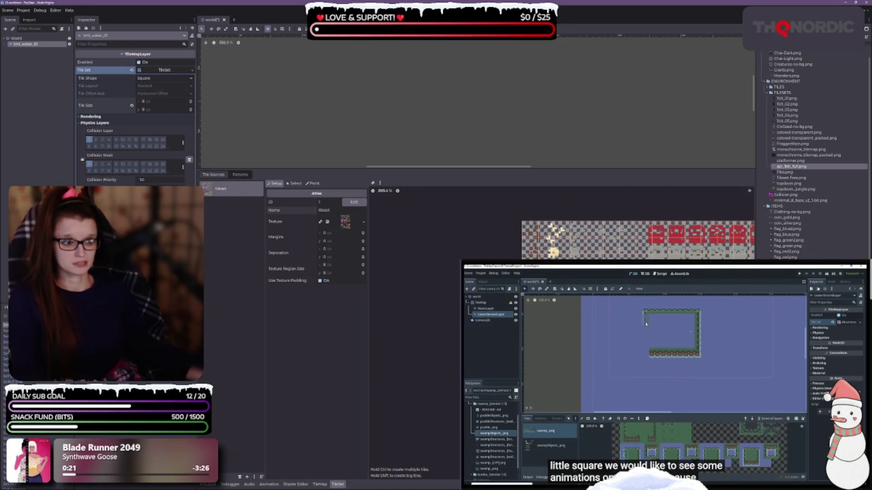
{"action": "scroll", "coordinate": [423, 302], "scroll_direction": "up", "scroll_amount": 1}
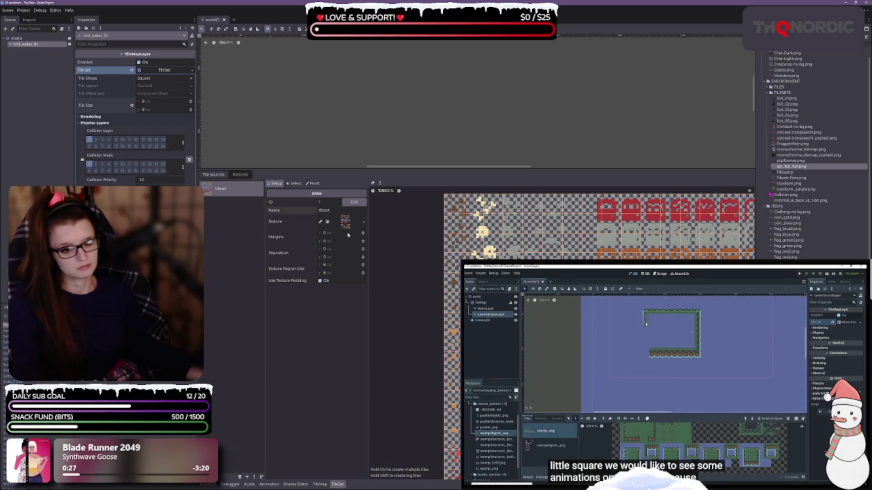
{"action": "left_click", "coordinate": [363, 232]}
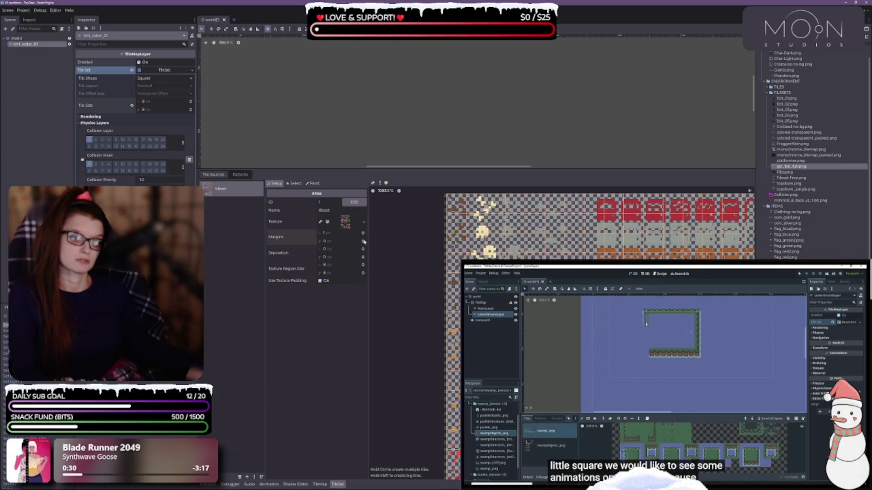
{"action": "left_click", "coordinate": [363, 240]}
{"action": "scroll", "coordinate": [466, 245], "scroll_direction": "up", "scroll_amount": 3}
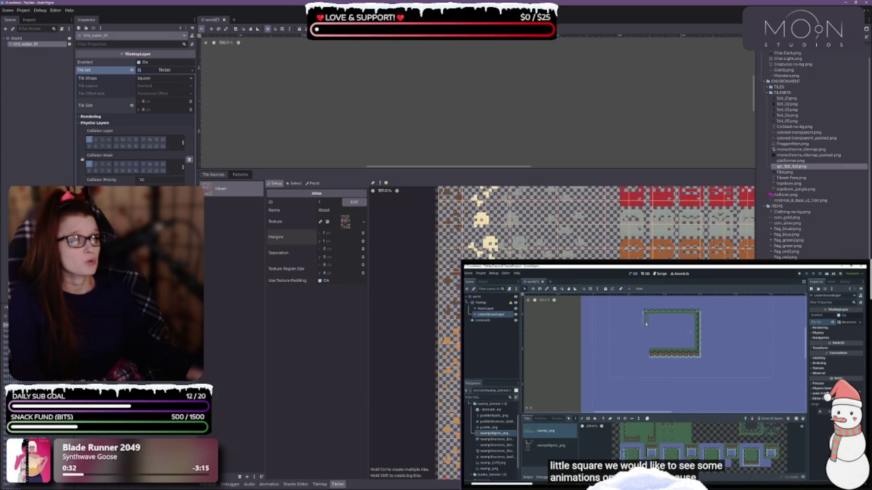
{"action": "scroll", "coordinate": [450, 223], "scroll_direction": "up", "scroll_amount": 3}
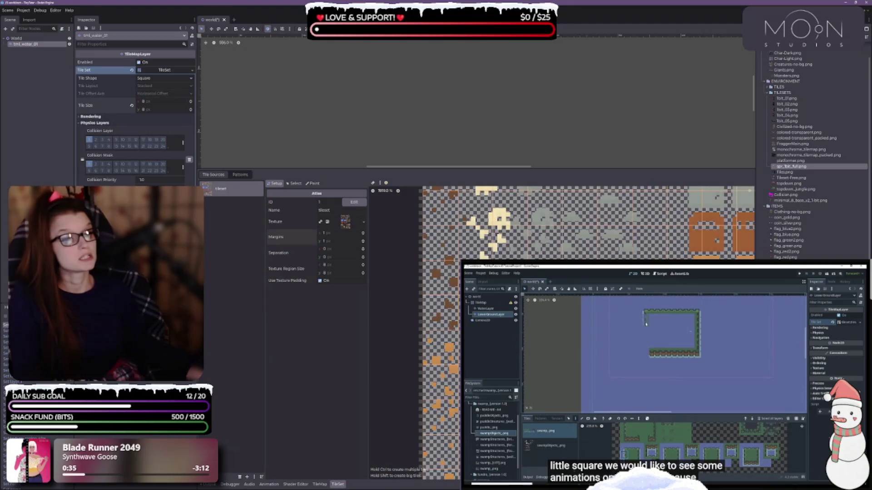
{"action": "left_click_drag", "start_coordinate": [411, 187], "coordinate": [448, 225]}
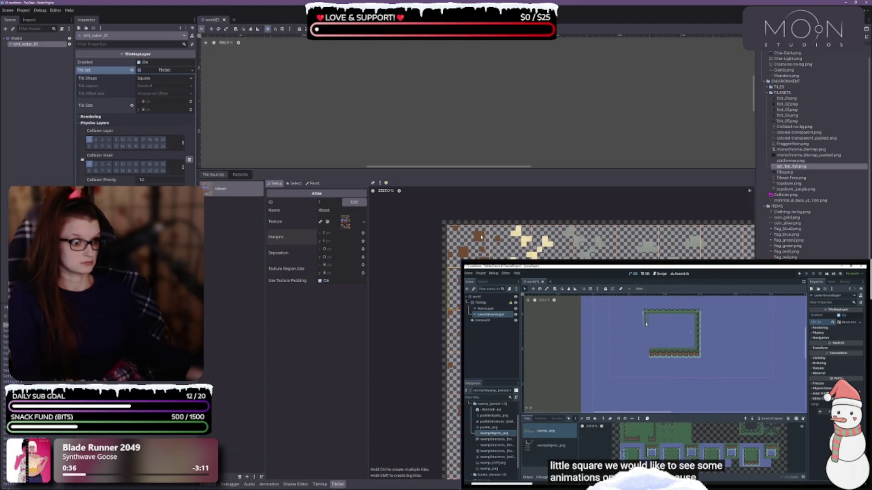
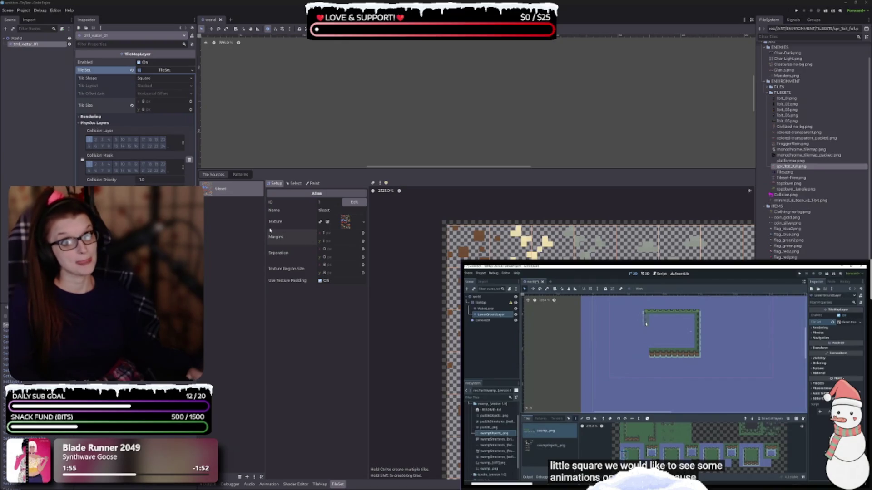
- Set the TileSet tile size to 16 × 16 in the Inspector
{"action": "left_click", "coordinate": [146, 101]}
{"action": "type", "text": "16"}
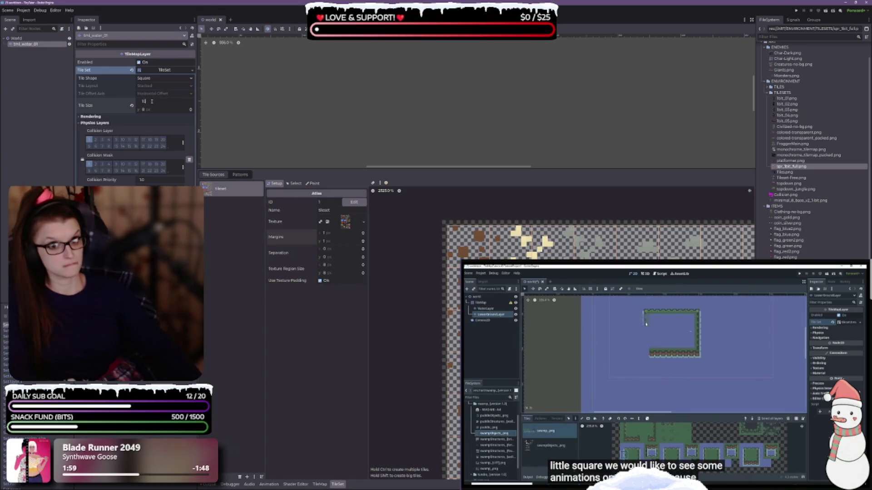
{"action": "key", "text": "Tab"}
{"action": "type", "text": "16"}
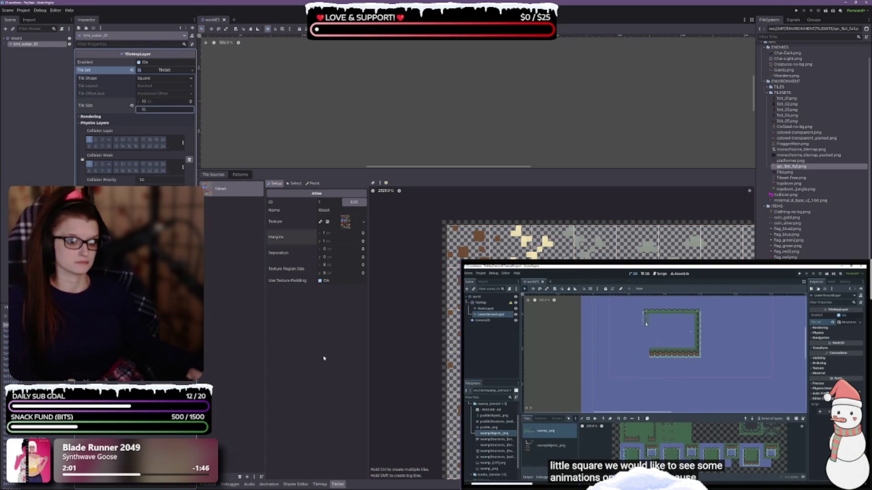
{"action": "key", "text": "Return"}
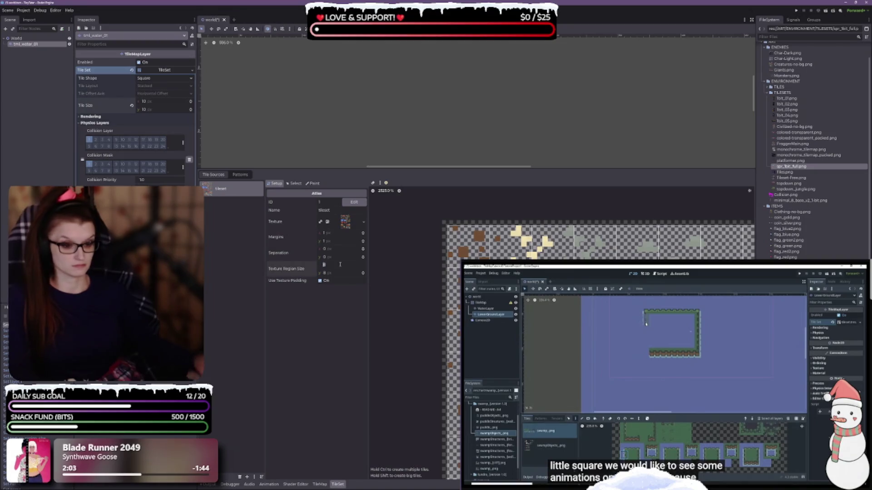
- Set the atlas texture region size to 10 × 10 px and save the world scene
{"action": "left_click", "coordinate": [339, 265]}
{"action": "type", "text": "10"}
{"action": "key", "text": "Tab"}
{"action": "type", "text": "1"}
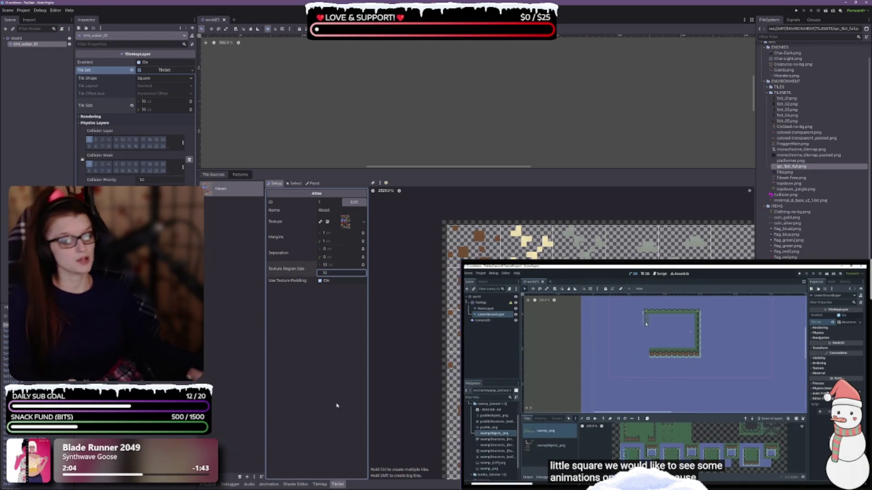
{"action": "key", "text": "Return"}
{"action": "key", "text": "ctrl+s"}
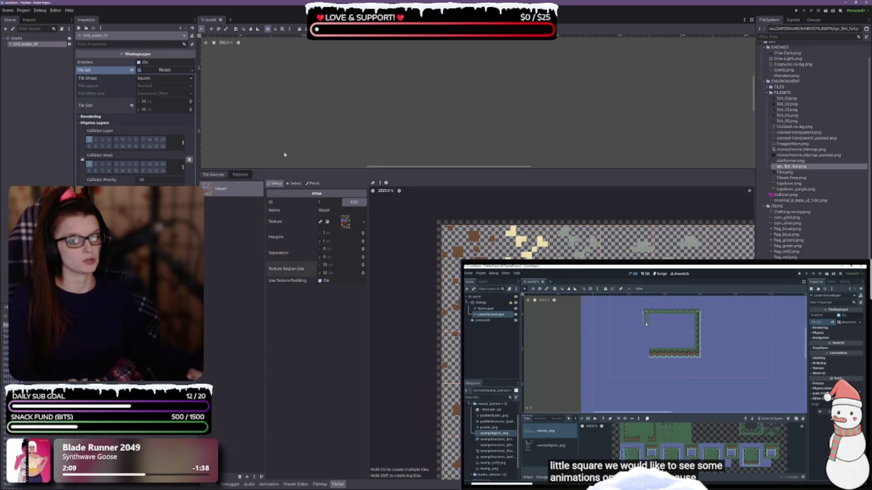
- Enlarge the TileSet editor panel and scroll the atlas down to the blue water tiles
{"action": "left_click_drag", "start_coordinate": [297, 172], "coordinate": [275, 91]}
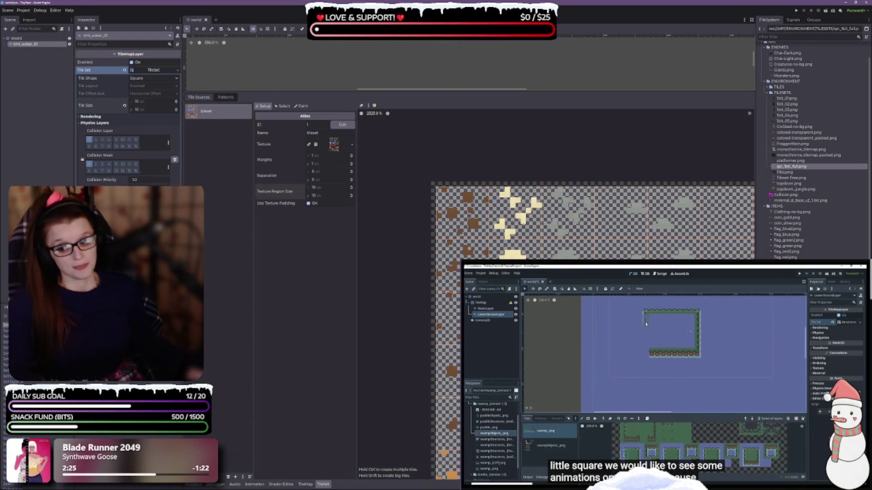
{"action": "scroll", "coordinate": [458, 273], "scroll_direction": "up", "scroll_amount": 4}
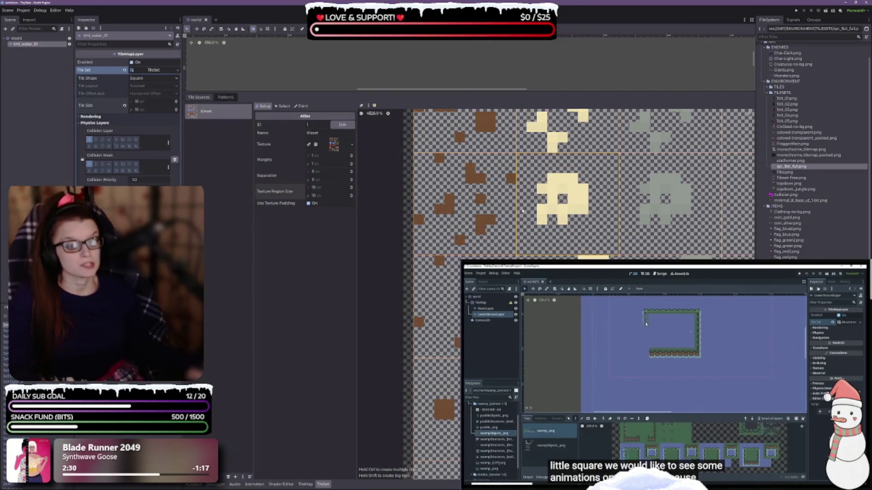
{"action": "scroll", "coordinate": [523, 212], "scroll_direction": "down", "scroll_amount": 1}
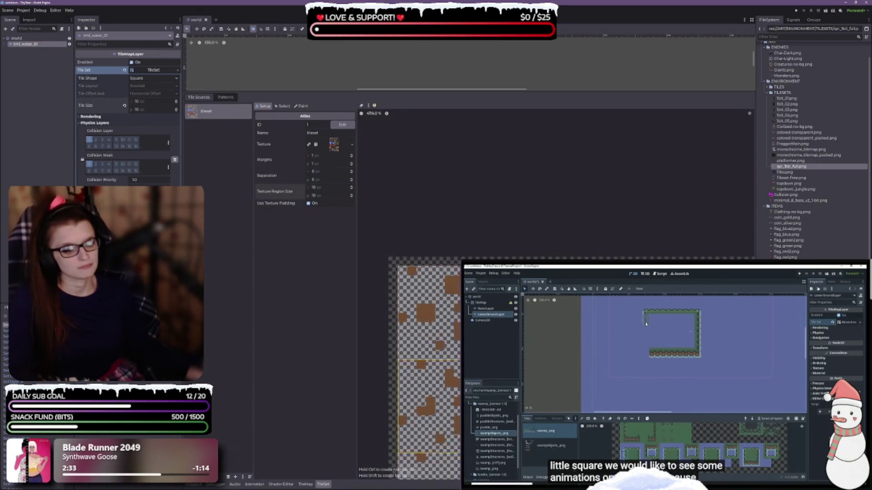
{"action": "scroll", "coordinate": [411, 333], "scroll_direction": "down", "scroll_amount": 2}
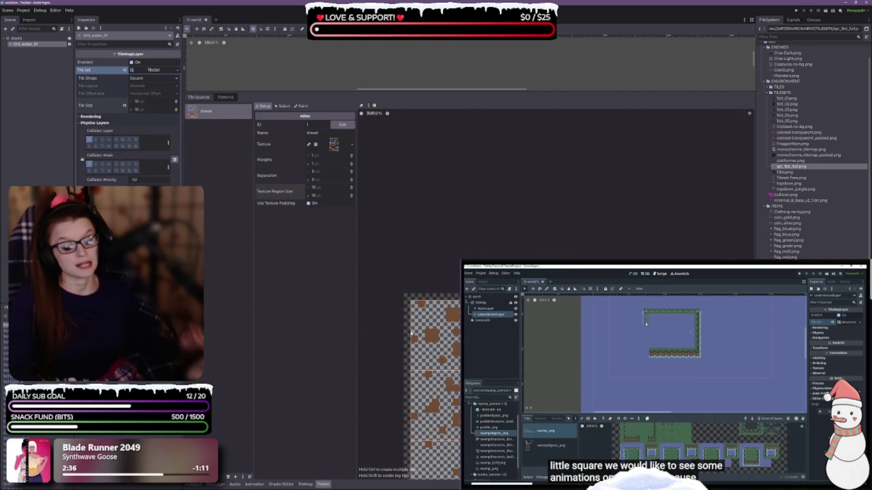
{"action": "scroll", "coordinate": [411, 334], "scroll_direction": "down", "scroll_amount": 1}
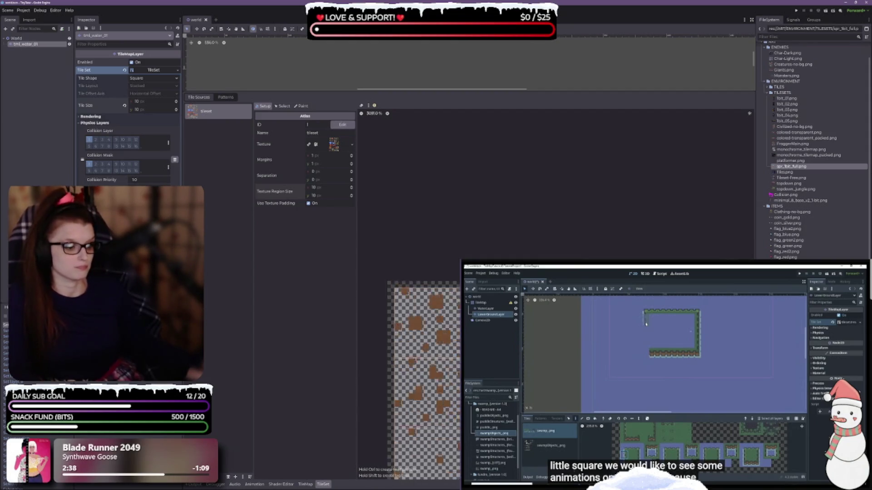
{"action": "scroll", "coordinate": [411, 334], "scroll_direction": "up", "scroll_amount": 2}
{"action": "scroll", "coordinate": [410, 334], "scroll_direction": "up", "scroll_amount": 1}
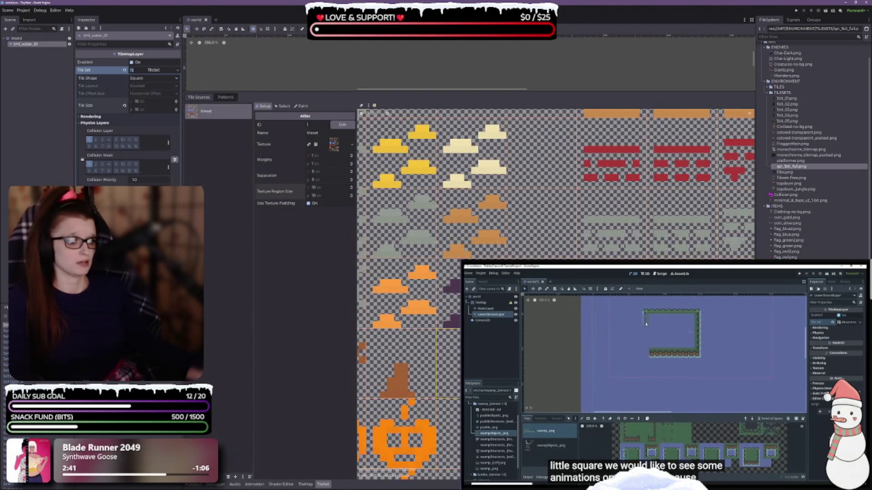
{"action": "scroll", "coordinate": [570, 169], "scroll_direction": "down", "scroll_amount": 3}
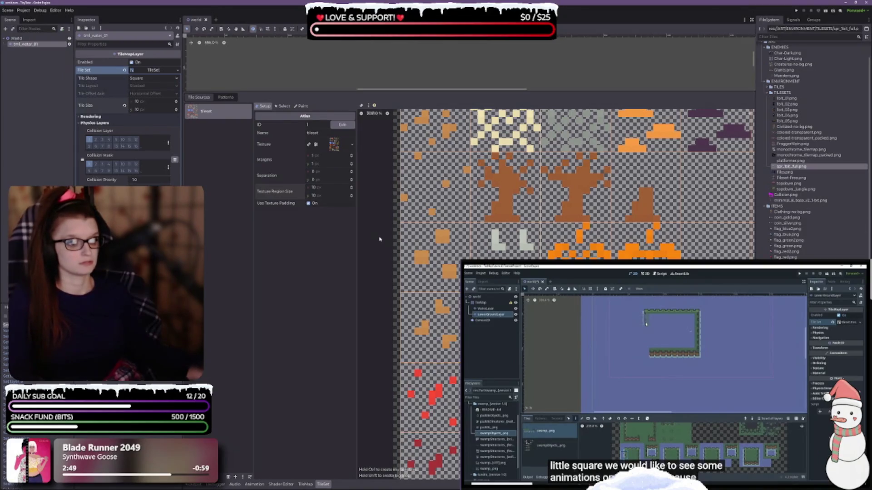
{"action": "scroll", "coordinate": [380, 238], "scroll_direction": "down", "scroll_amount": 5}
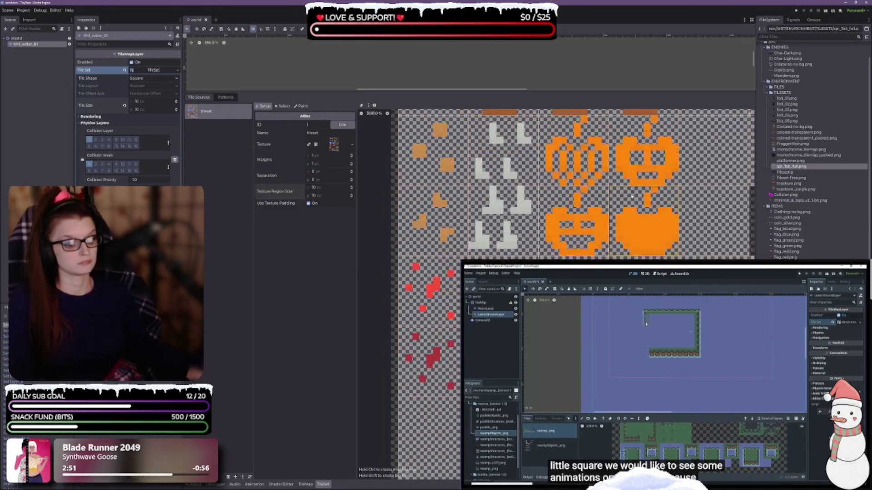
{"action": "scroll", "coordinate": [454, 227], "scroll_direction": "down", "scroll_amount": 5}
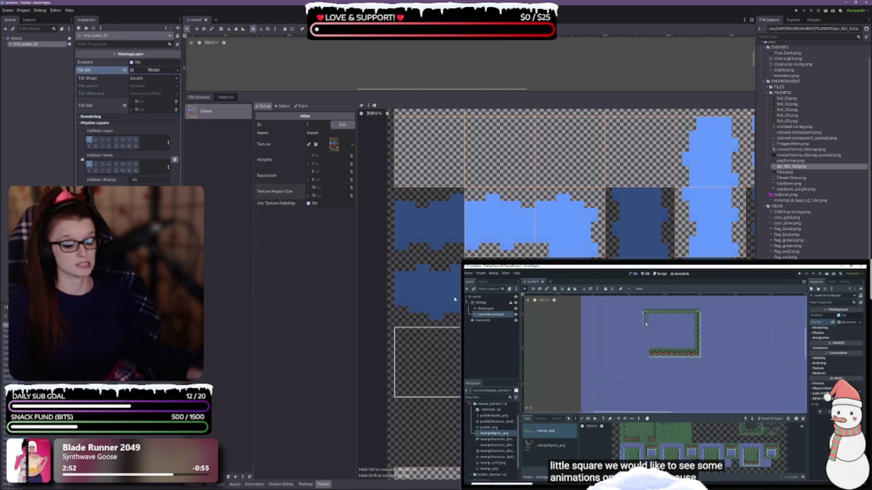
{"action": "scroll", "coordinate": [506, 213], "scroll_direction": "down", "scroll_amount": 2}
{"action": "scroll", "coordinate": [505, 213], "scroll_direction": "up", "scroll_amount": 1}
- Select a light-blue water tile and create two more water tiles in empty atlas cells
{"action": "left_click", "coordinate": [487, 207]}
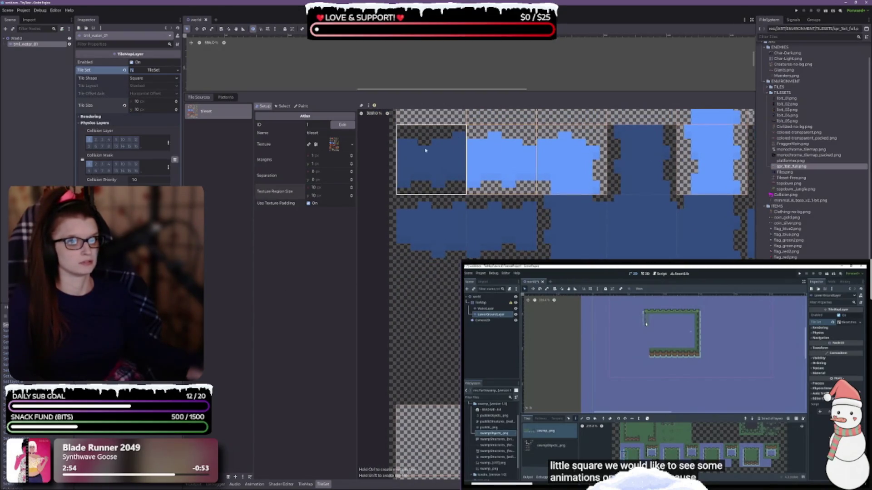
{"action": "left_click", "coordinate": [433, 223]}
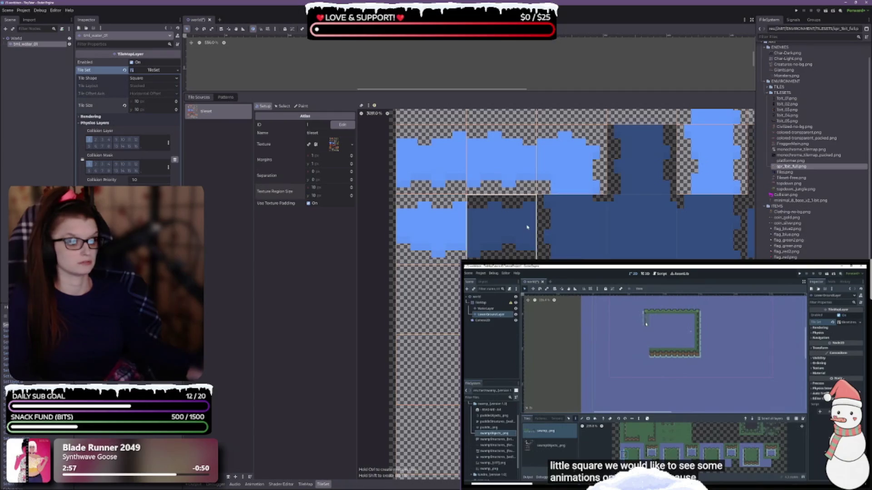
{"action": "left_click", "coordinate": [502, 224]}
{"action": "scroll", "coordinate": [505, 213], "scroll_direction": "down", "scroll_amount": 3}
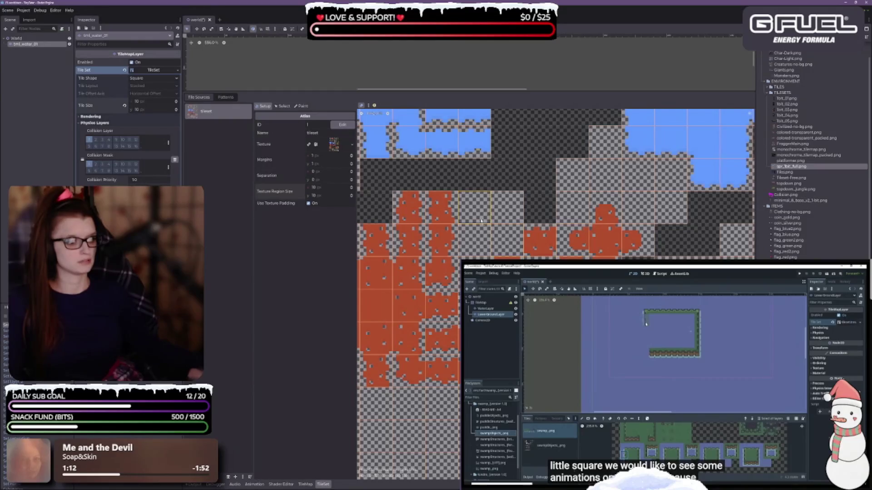
- Delete six unwanted tiles from the atlas and save the world scene
{"action": "right_click", "coordinate": [474, 207]}
{"action": "right_click", "coordinate": [507, 208]}
{"action": "right_click", "coordinate": [507, 241]}
{"action": "right_click", "coordinate": [471, 247]}
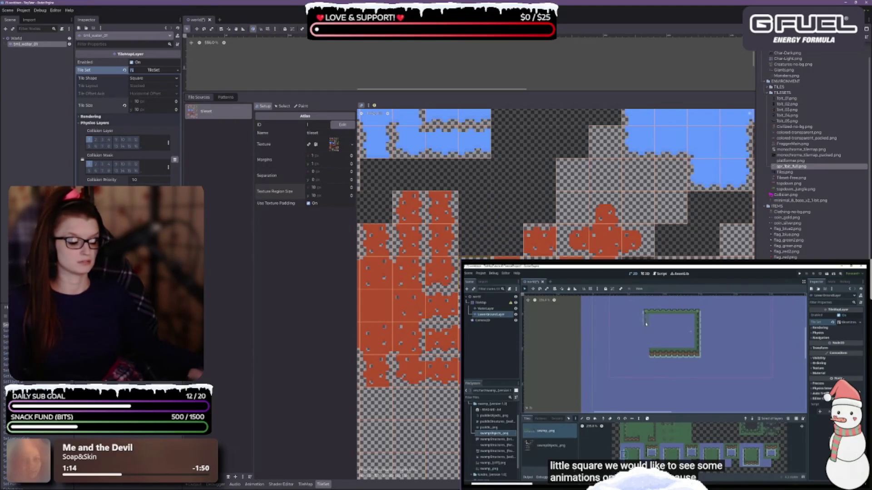
{"action": "right_click", "coordinate": [474, 273]}
{"action": "right_click", "coordinate": [474, 306]}
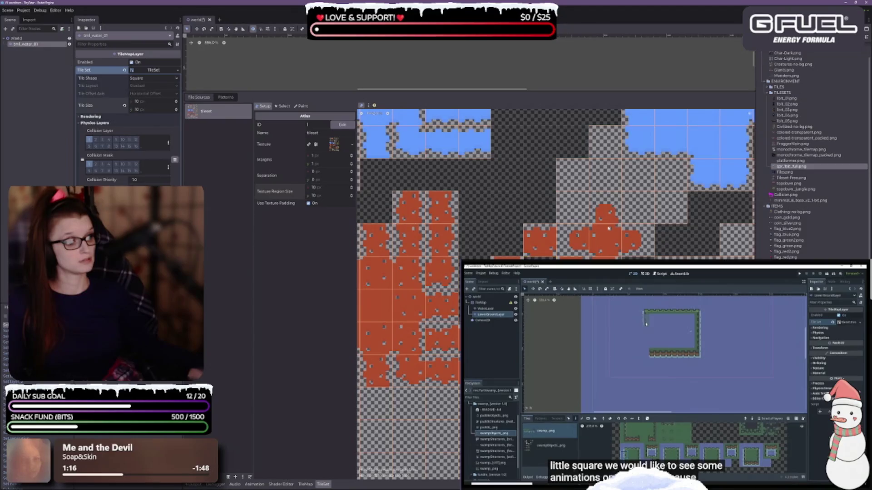
{"action": "scroll", "coordinate": [420, 245], "scroll_direction": "down", "scroll_amount": 5}
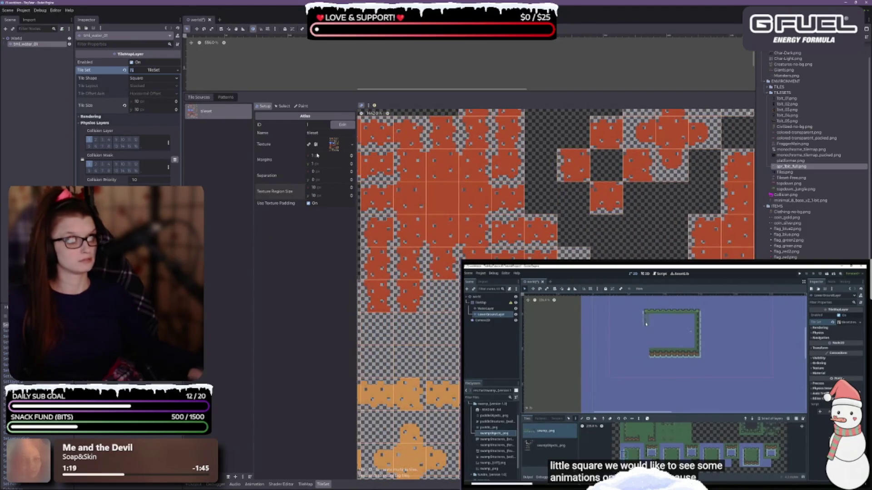
{"action": "key", "text": "ctrl+s"}
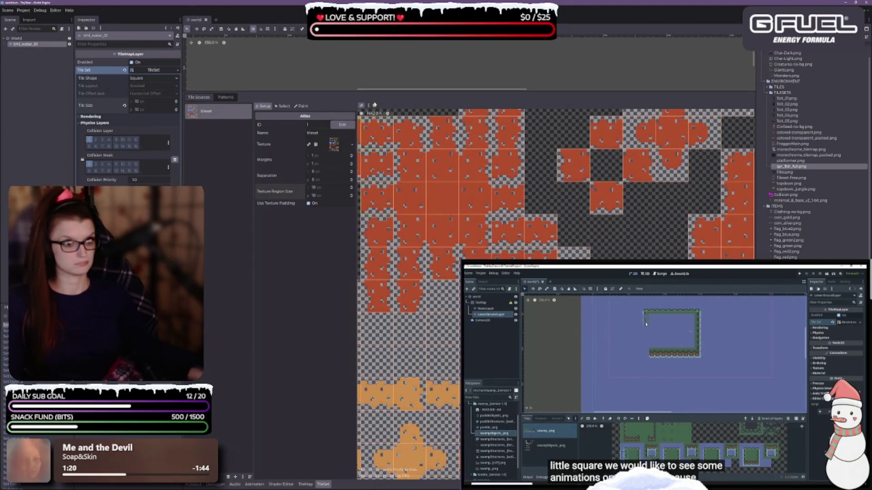
- Remove all atlas tiles in fully transparent texture regions
{"action": "left_click", "coordinate": [368, 105]}
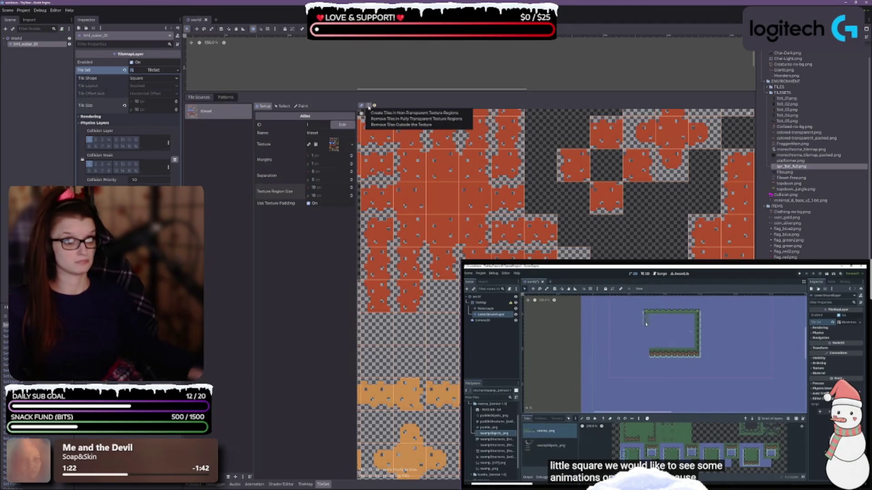
{"action": "left_click", "coordinate": [416, 119]}
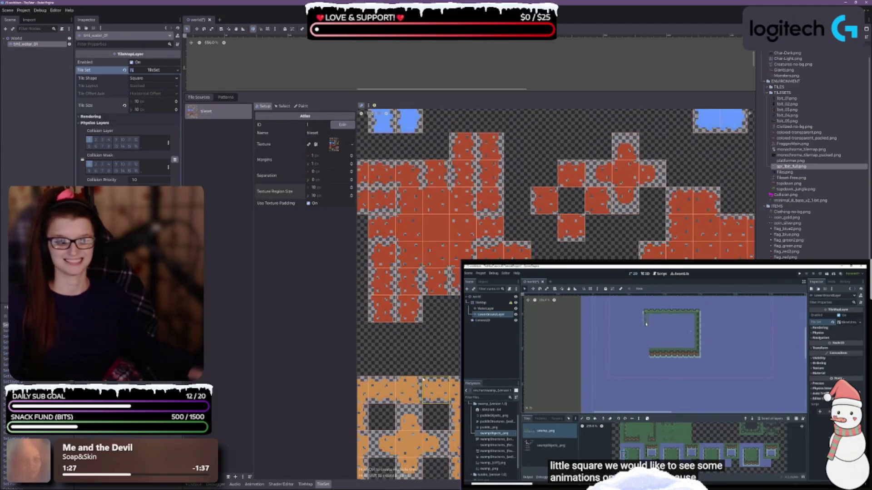
{"action": "scroll", "coordinate": [349, 277], "scroll_direction": "down", "scroll_amount": 1}
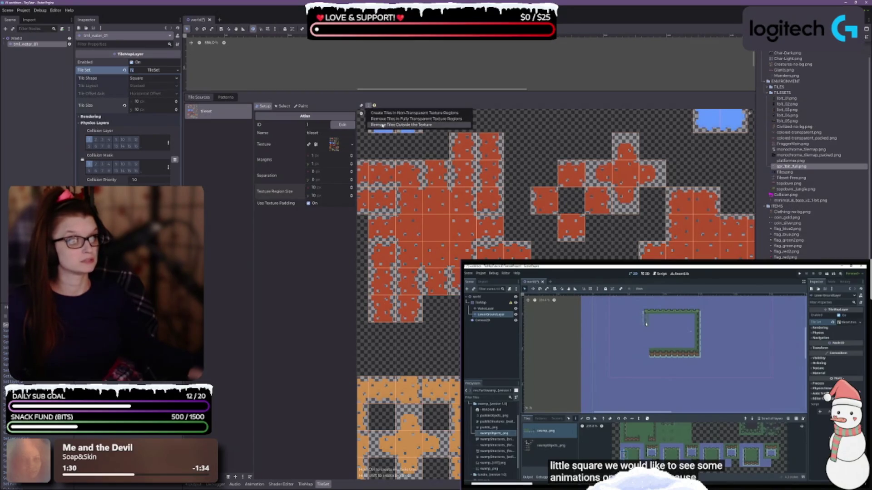
{"action": "key", "text": "ctrl+s"}
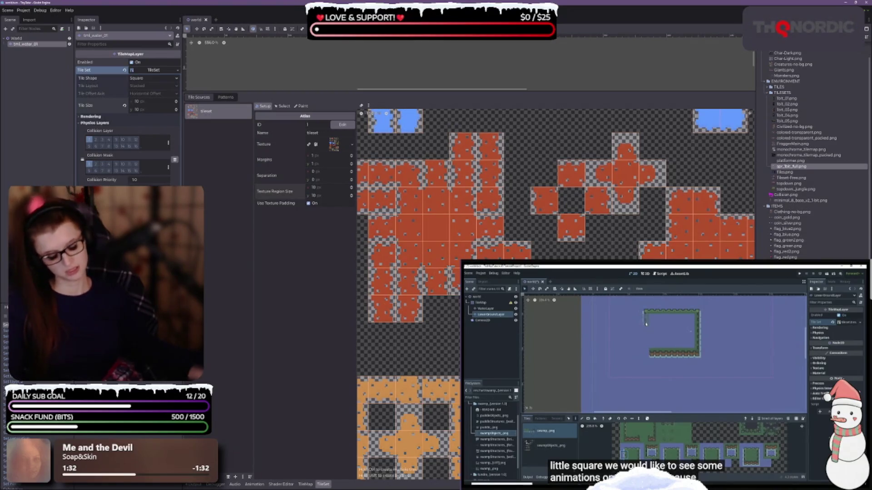
{"action": "scroll", "coordinate": [548, 207], "scroll_direction": "down", "scroll_amount": 3}
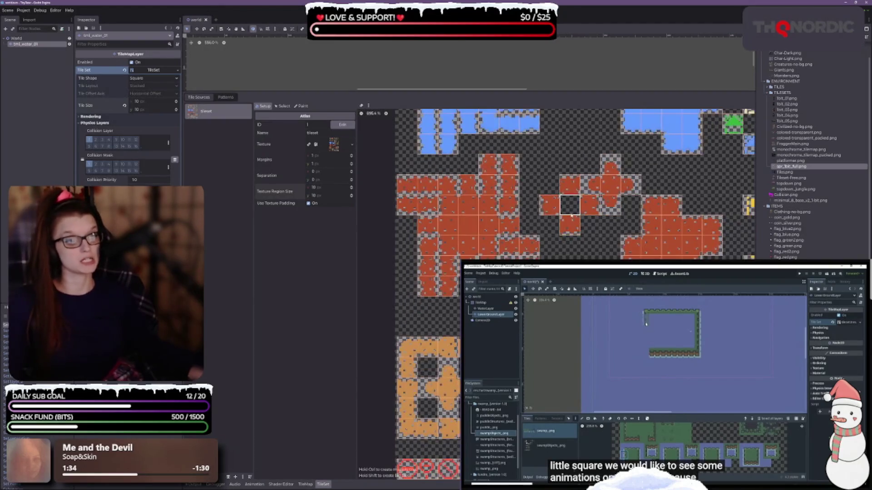
{"action": "scroll", "coordinate": [548, 207], "scroll_direction": "down", "scroll_amount": 3}
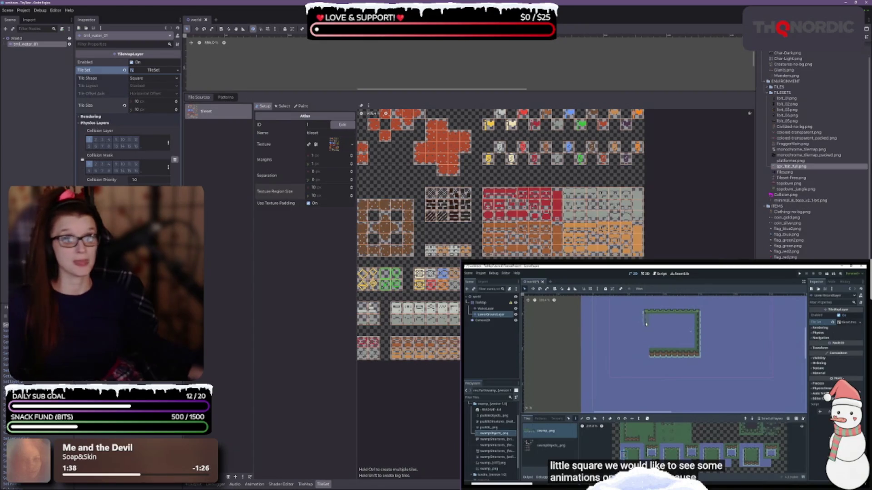
{"action": "scroll", "coordinate": [396, 216], "scroll_direction": "up", "scroll_amount": 5}
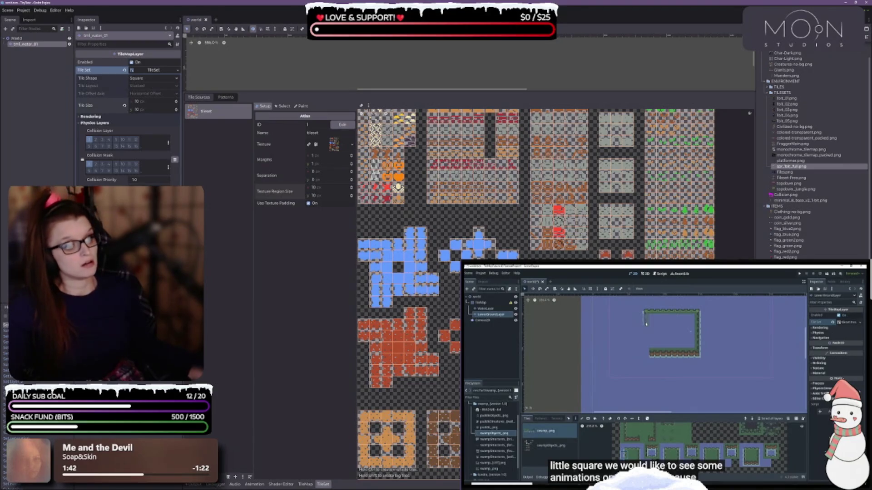
{"action": "scroll", "coordinate": [550, 181], "scroll_direction": "up", "scroll_amount": 2}
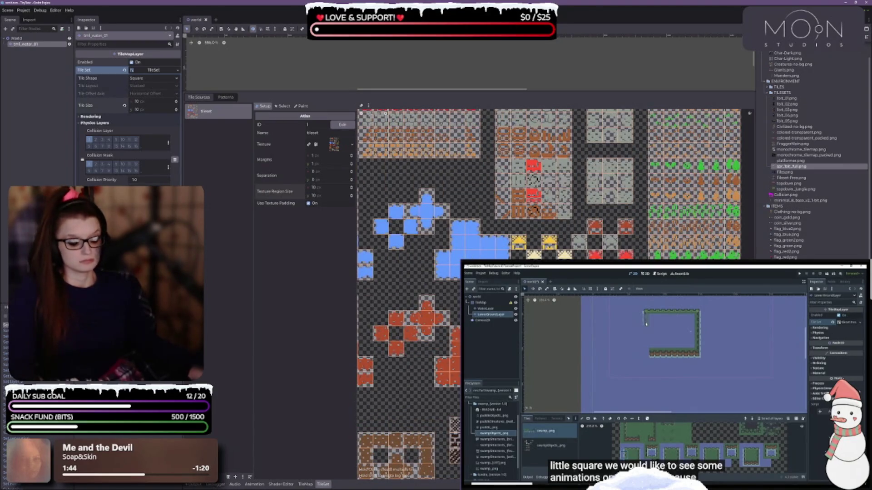
{"action": "scroll", "coordinate": [592, 355], "scroll_direction": "up", "scroll_amount": 2}
{"action": "scroll", "coordinate": [557, 200], "scroll_direction": "up", "scroll_amount": 8}
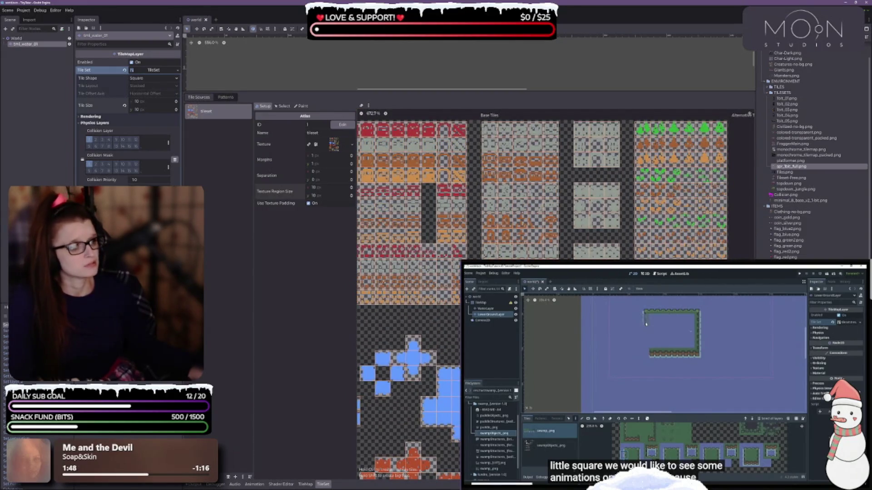
{"action": "scroll", "coordinate": [536, 207], "scroll_direction": "up", "scroll_amount": 5}
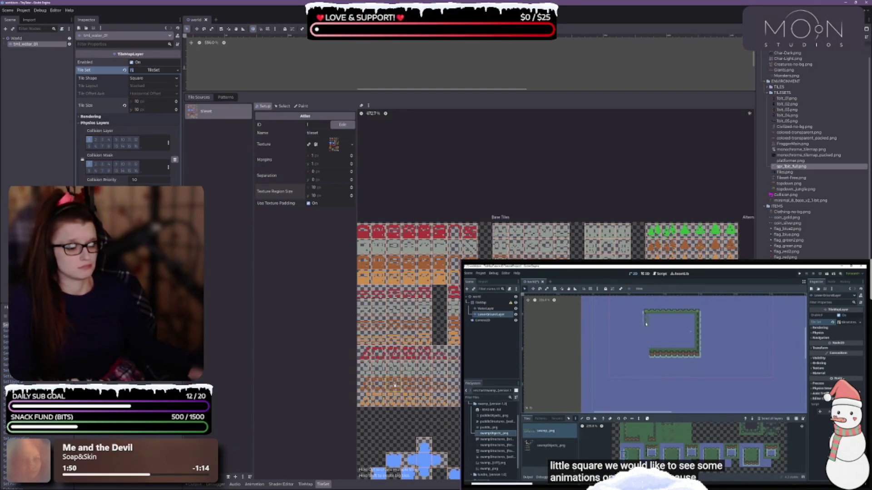
{"action": "scroll", "coordinate": [426, 332], "scroll_direction": "left", "scroll_amount": 5}
{"action": "scroll", "coordinate": [482, 277], "scroll_direction": "up", "scroll_amount": 1}
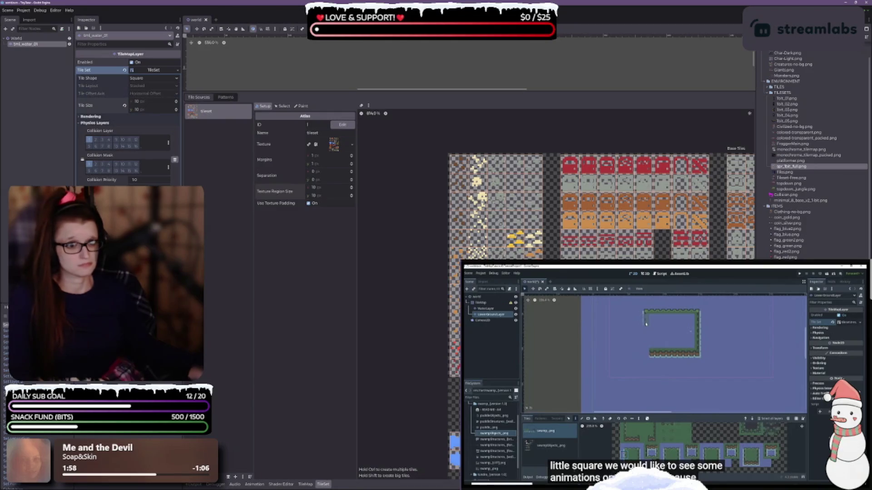
- Pan the atlas and resize the TileSet panel to bring the blue water tiles into view
{"action": "mouse_move", "coordinate": [562, 141]}
{"action": "left_mouse_down"}
{"action": "mouse_move", "coordinate": [552, 126]}
{"action": "mouse_move", "coordinate": [488, 109]}
{"action": "mouse_move", "coordinate": [491, 339]}
{"action": "left_mouse_up"}
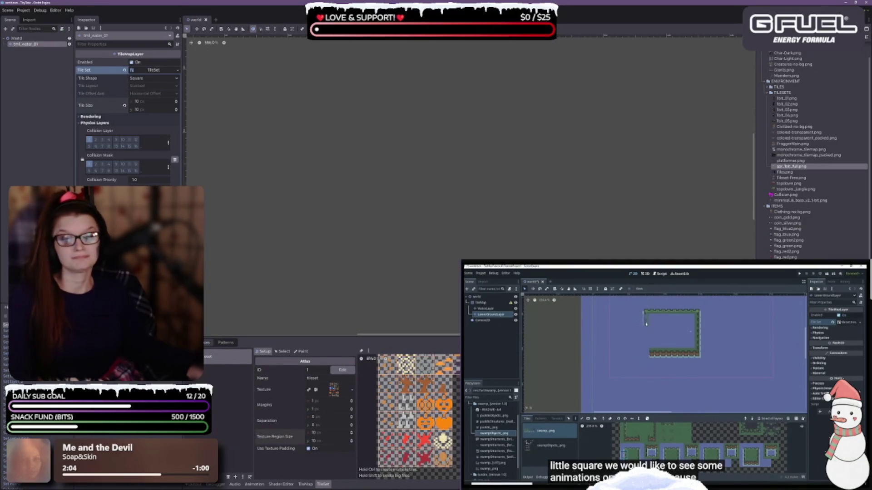
{"action": "scroll", "coordinate": [530, 221], "scroll_direction": "down", "scroll_amount": 3}
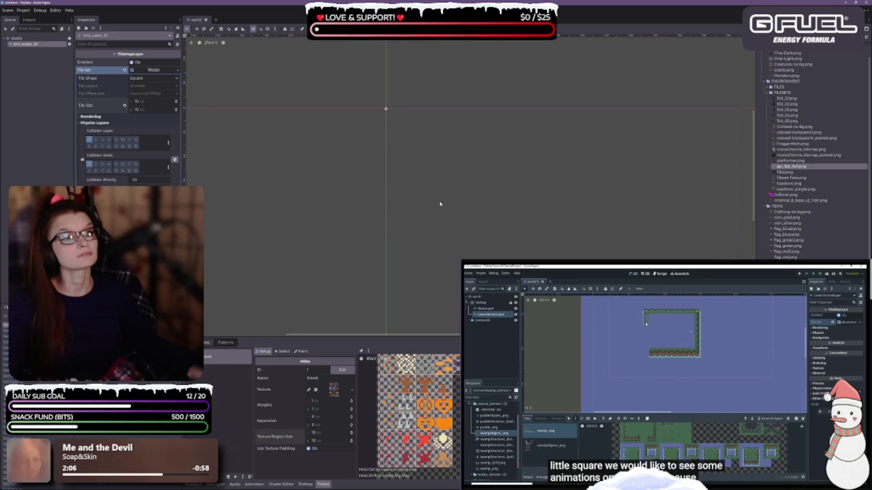
{"action": "scroll", "coordinate": [397, 267], "scroll_direction": "right", "scroll_amount": 3}
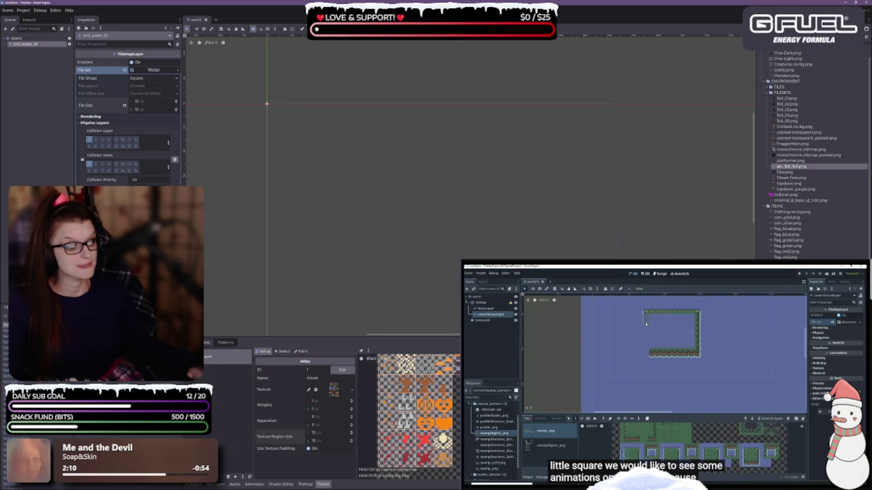
{"action": "left_click_drag", "start_coordinate": [318, 339], "coordinate": [318, 193]}
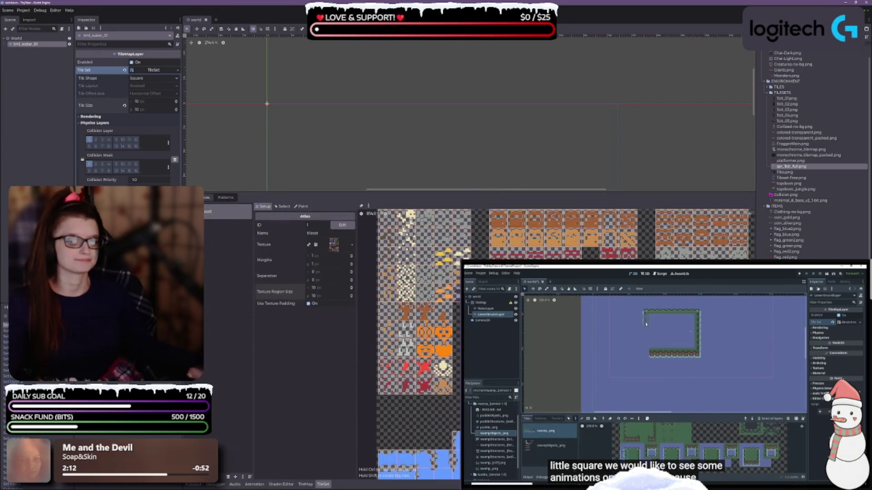
{"action": "scroll", "coordinate": [423, 345], "scroll_direction": "down", "scroll_amount": 5}
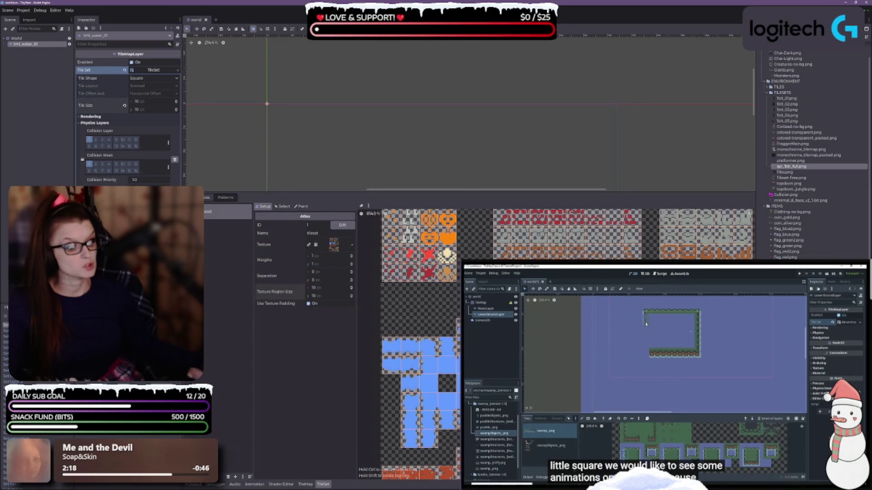
{"action": "scroll", "coordinate": [454, 318], "scroll_direction": "down", "scroll_amount": 3}
{"action": "scroll", "coordinate": [454, 318], "scroll_direction": "down", "scroll_amount": 3}
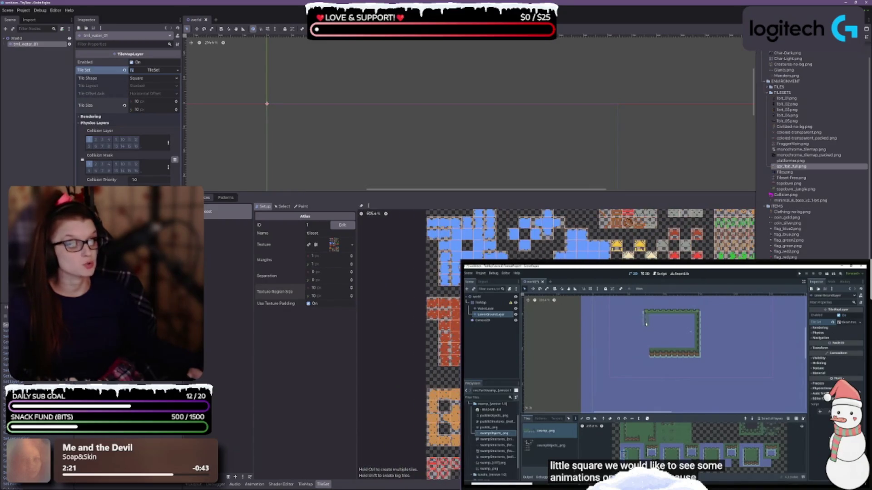
{"action": "scroll", "coordinate": [422, 318], "scroll_direction": "up", "scroll_amount": 3}
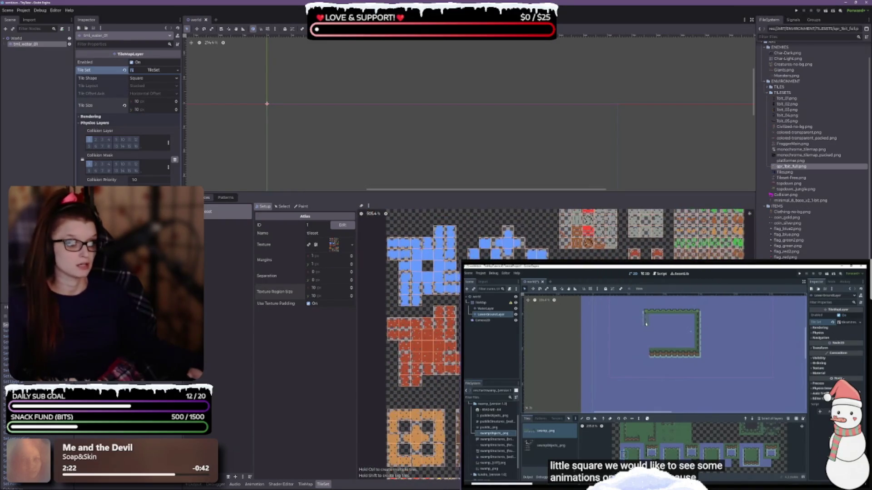
{"action": "scroll", "coordinate": [433, 330], "scroll_direction": "up", "scroll_amount": 3}
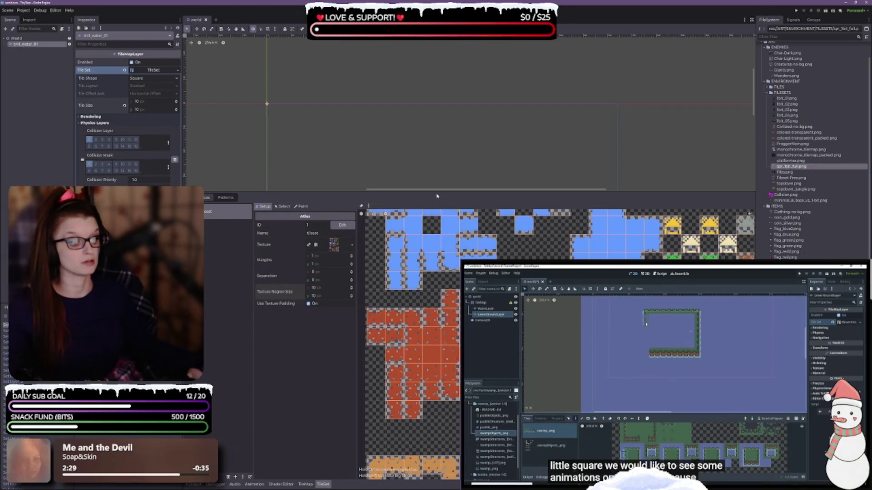
{"action": "left_click_drag", "start_coordinate": [427, 193], "coordinate": [427, 305]}
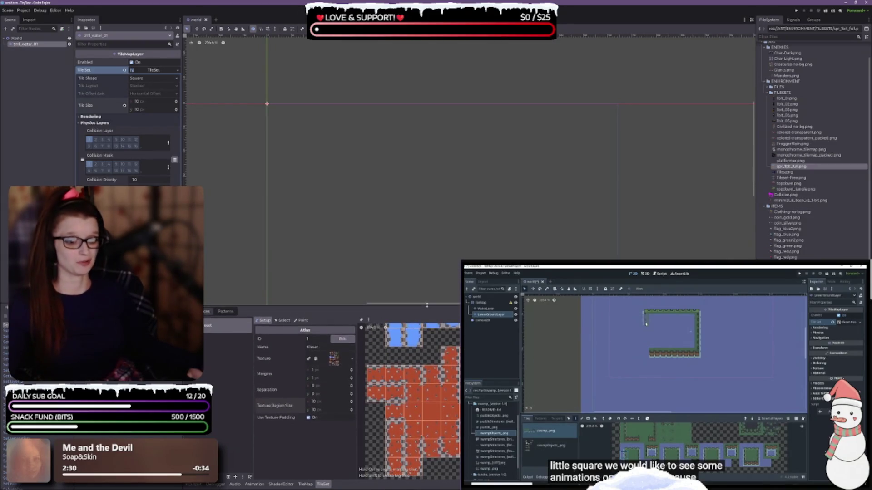
{"action": "scroll", "coordinate": [409, 399], "scroll_direction": "up", "scroll_amount": 3}
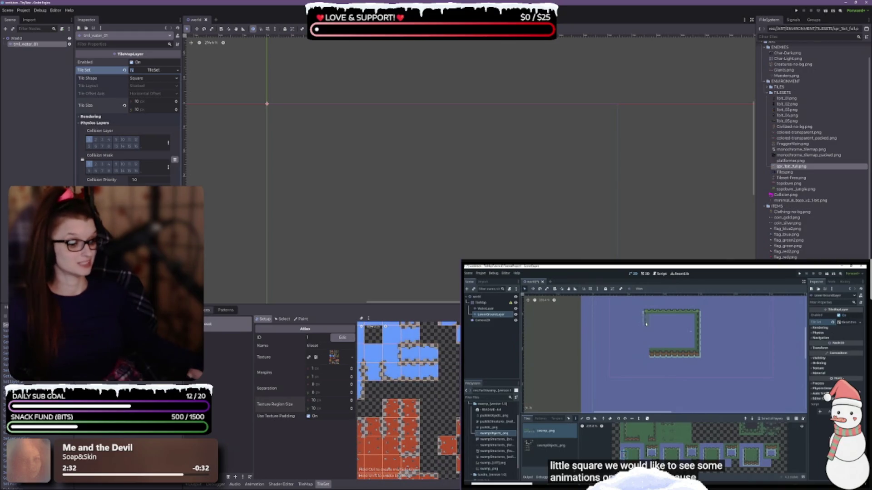
{"action": "scroll", "coordinate": [430, 379], "scroll_direction": "up", "scroll_amount": 3}
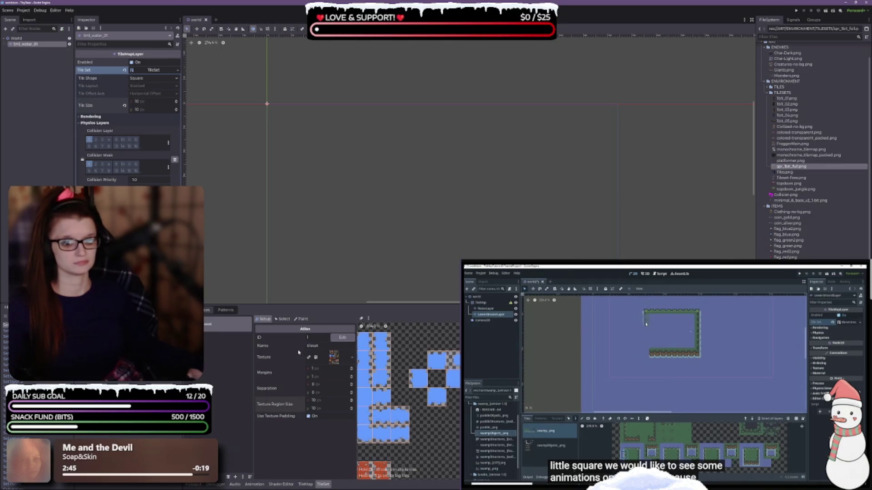
- Switch the TileSet editor to Select mode and pick the atlas tile at 13, 18
{"action": "left_click", "coordinate": [244, 477]}
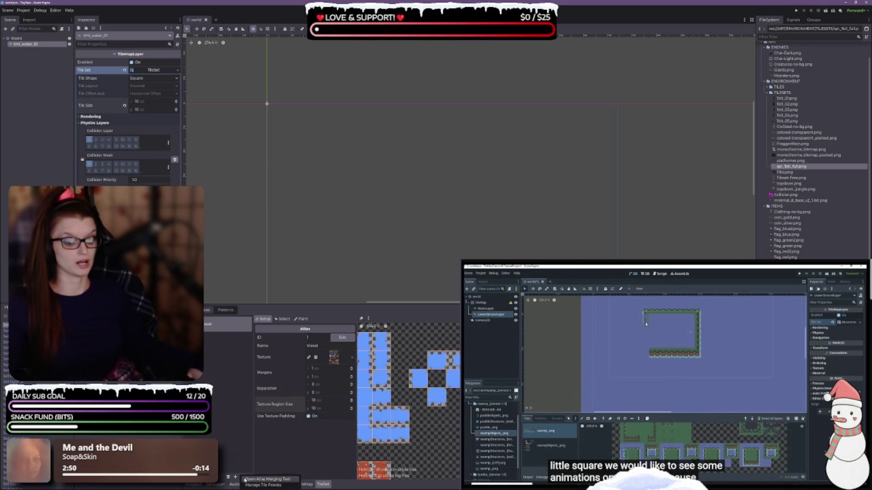
{"action": "key", "text": "Escape"}
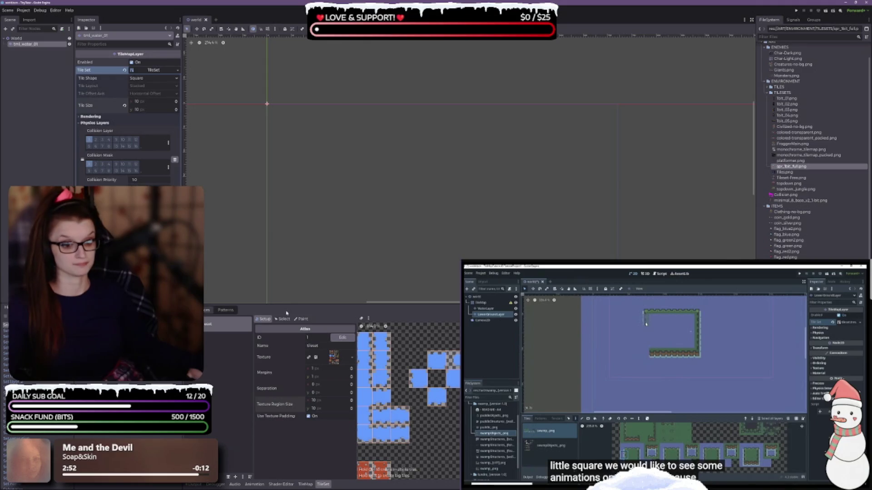
{"action": "left_click", "coordinate": [285, 319]}
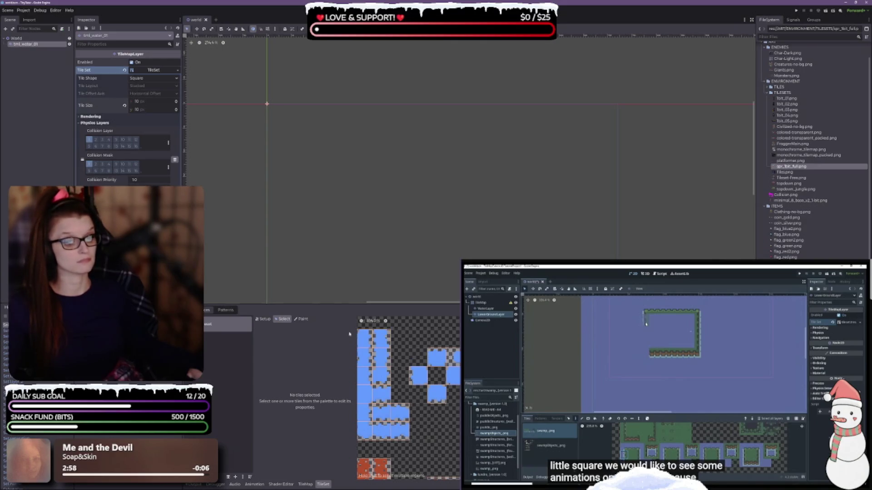
{"action": "left_click", "coordinate": [264, 319]}
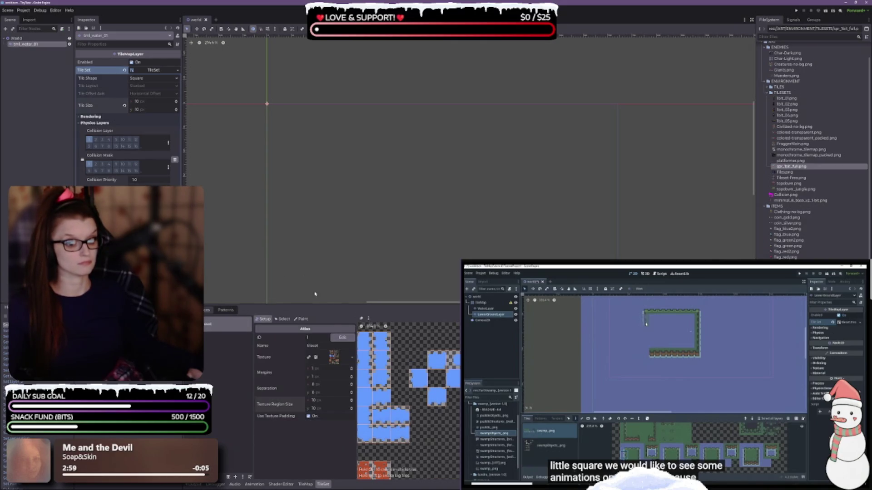
{"action": "left_click", "coordinate": [301, 319]}
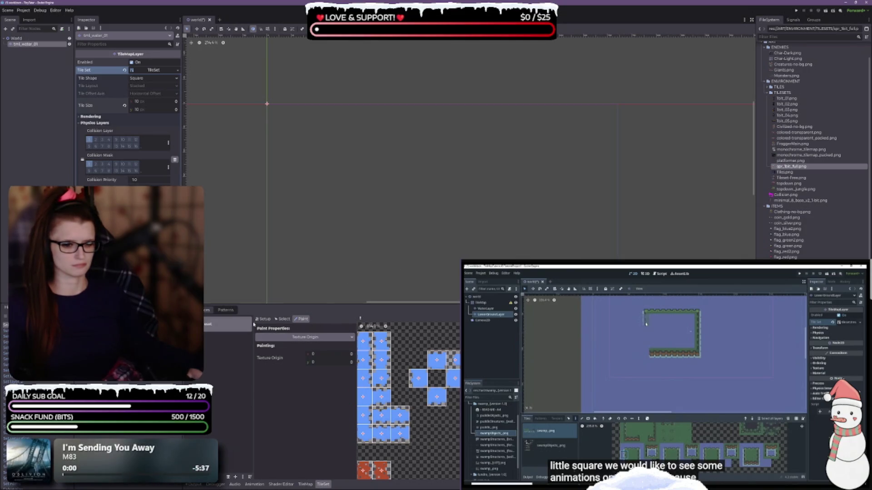
{"action": "left_click", "coordinate": [282, 319]}
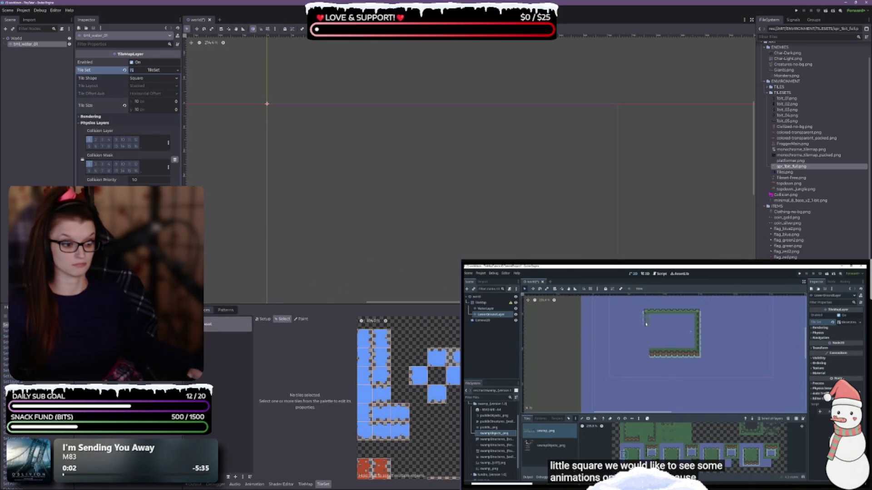
{"action": "left_click", "coordinate": [445, 367]}
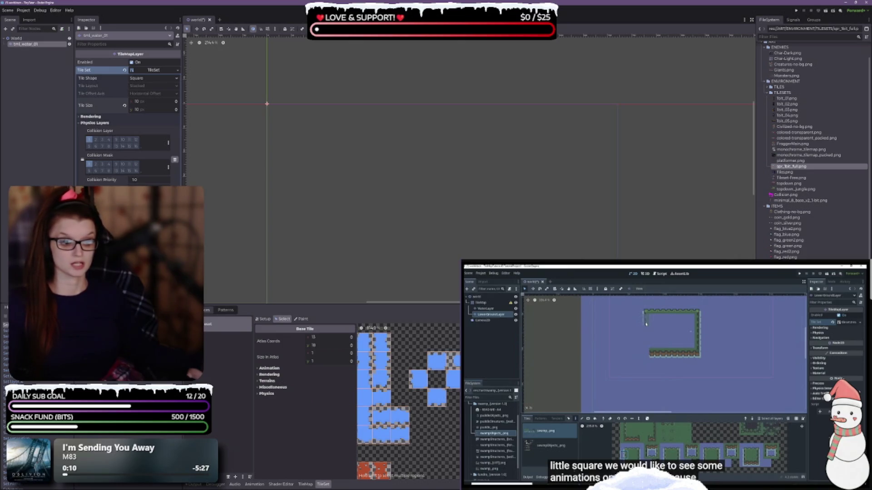
- Select the tml_water_01 layer, widen the tile palette and choose the Rect paint tool
{"action": "key", "text": "Escape"}
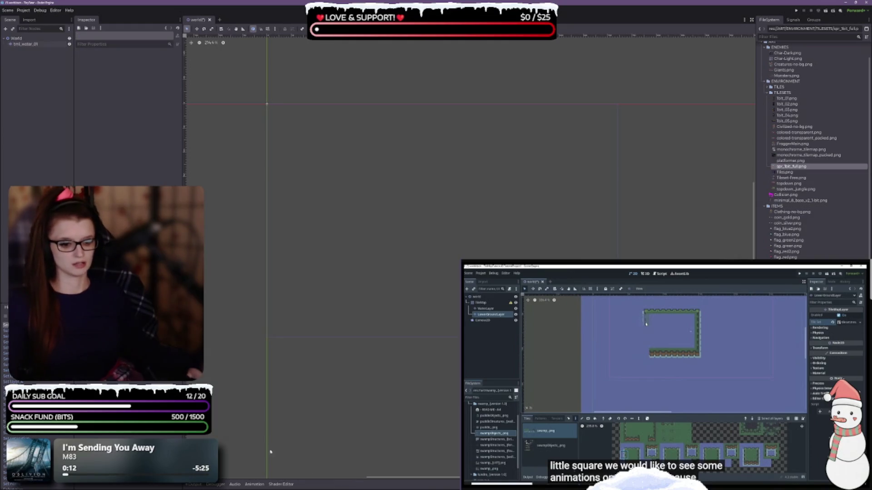
{"action": "left_click", "coordinate": [27, 44]}
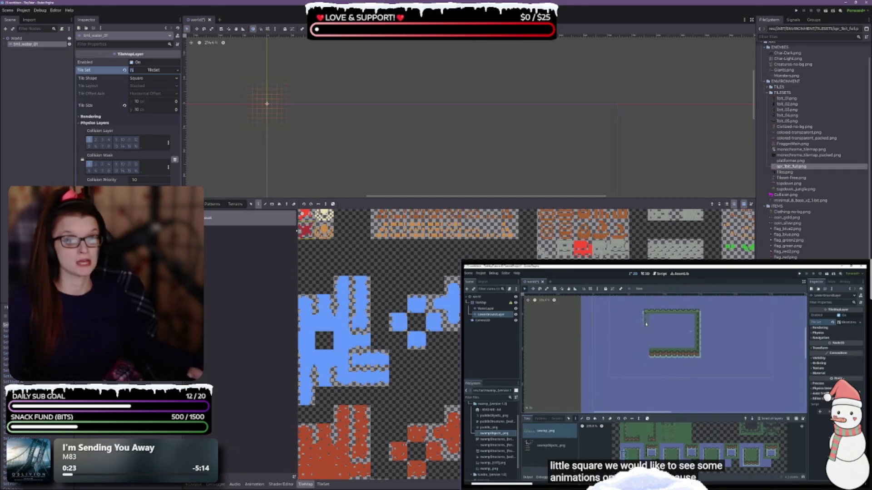
{"action": "left_click_drag", "start_coordinate": [297, 262], "coordinate": [247, 264]}
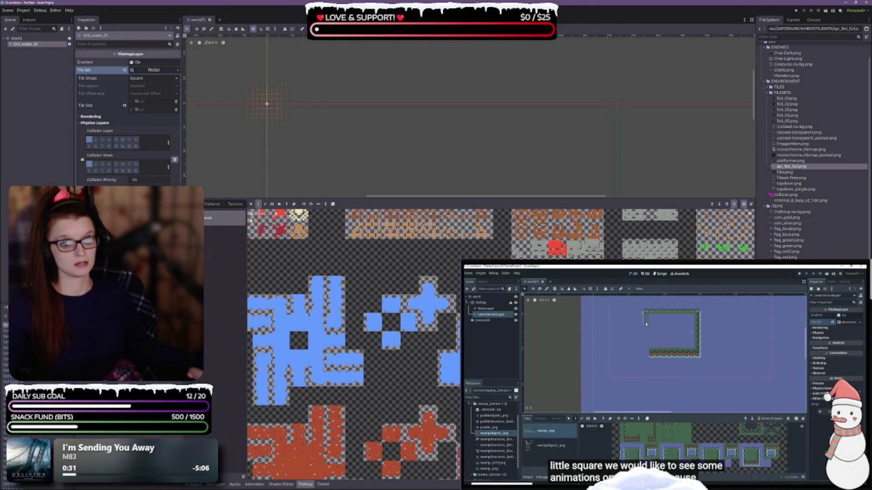
{"action": "left_click", "coordinate": [272, 205]}
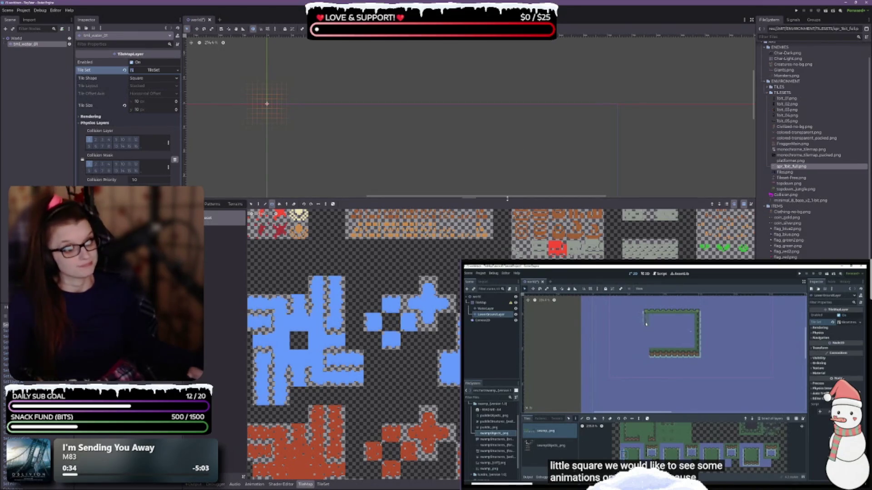
{"action": "left_click_drag", "start_coordinate": [507, 199], "coordinate": [508, 344]}
- Paint a 75 × 47 blue tile rectangle from the origin, then extend it with a wide rectangle below
{"action": "left_click_drag", "start_coordinate": [528, 240], "coordinate": [518, 189]}
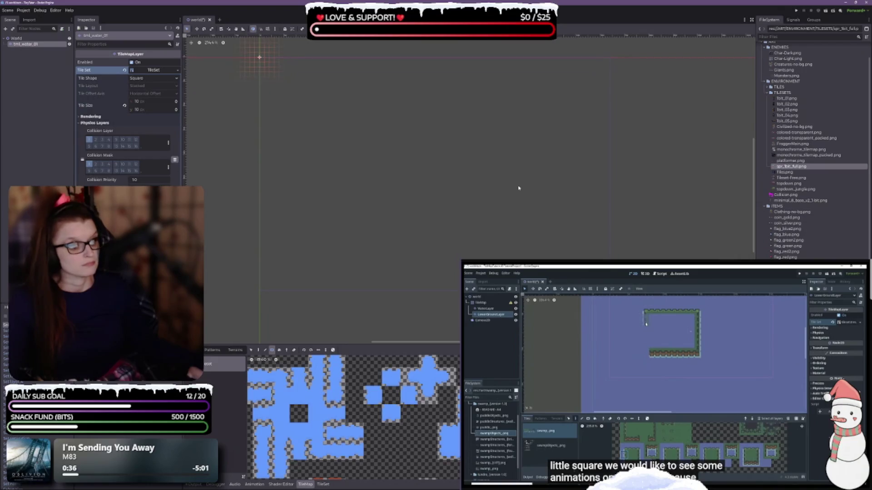
{"action": "mouse_move", "coordinate": [262, 59]}
{"action": "left_mouse_down"}
{"action": "mouse_move", "coordinate": [289, 93]}
{"action": "mouse_move", "coordinate": [599, 286]}
{"action": "mouse_move", "coordinate": [599, 265]}
{"action": "mouse_move", "coordinate": [610, 262]}
{"action": "mouse_move", "coordinate": [610, 291]}
{"action": "mouse_move", "coordinate": [608, 232]}
{"action": "left_mouse_up"}
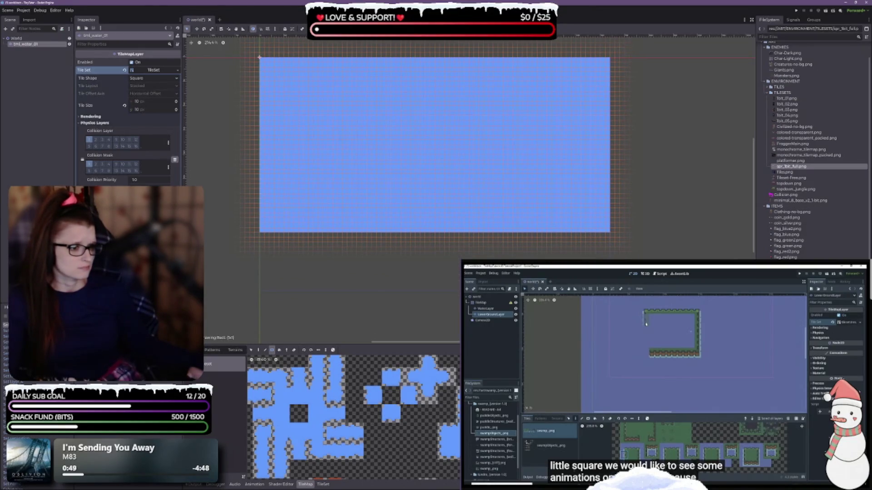
{"action": "mouse_move", "coordinate": [608, 291]}
{"action": "left_mouse_down"}
{"action": "mouse_move", "coordinate": [258, 231]}
{"action": "mouse_move", "coordinate": [263, 290]}
{"action": "left_mouse_up"}
- Save the world scene
{"action": "key", "text": "ctrl+s"}
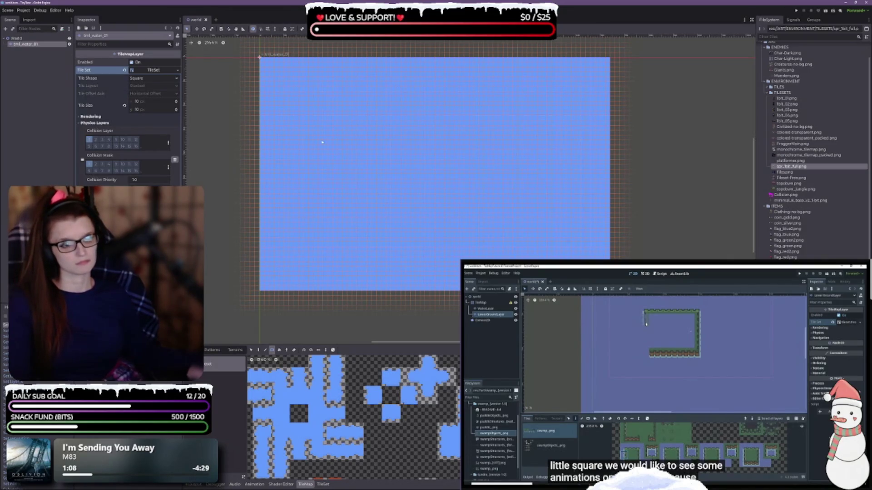
{"action": "scroll", "coordinate": [322, 142], "scroll_direction": "up", "scroll_amount": 5}
{"action": "scroll", "coordinate": [339, 264], "scroll_direction": "up", "scroll_amount": 2}
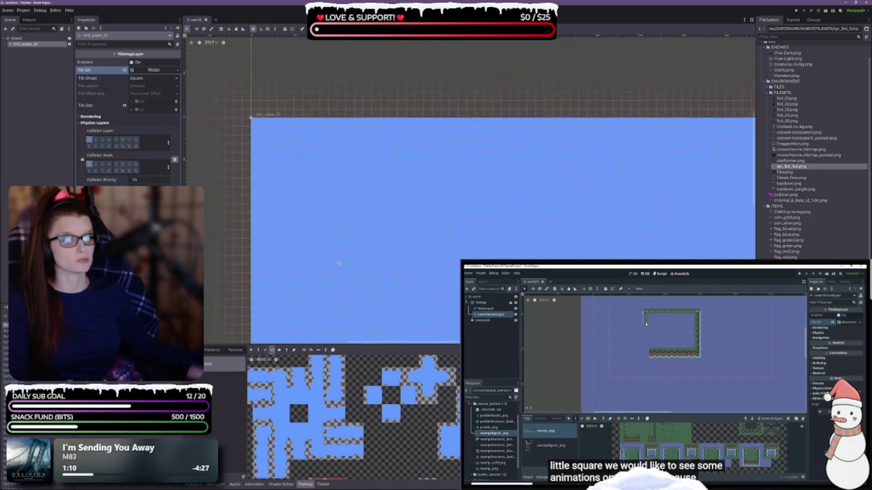
{"action": "scroll", "coordinate": [429, 243], "scroll_direction": "down", "scroll_amount": 3}
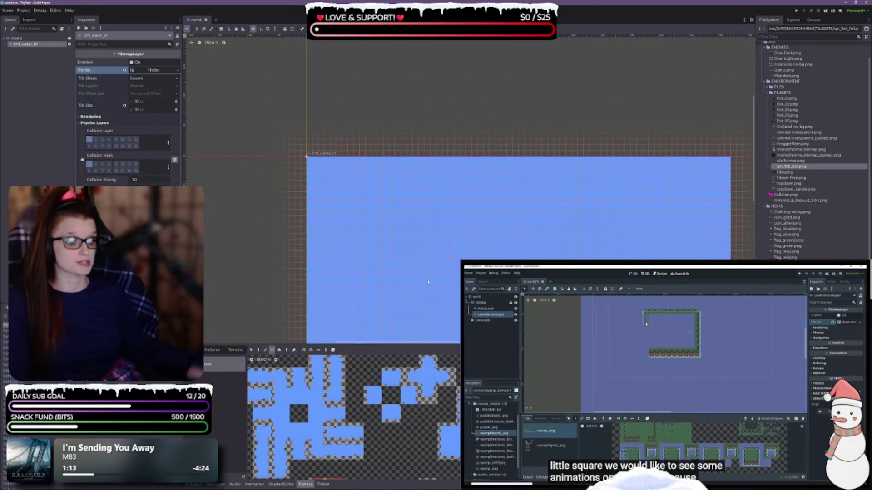
{"action": "scroll", "coordinate": [429, 244], "scroll_direction": "down", "scroll_amount": 2}
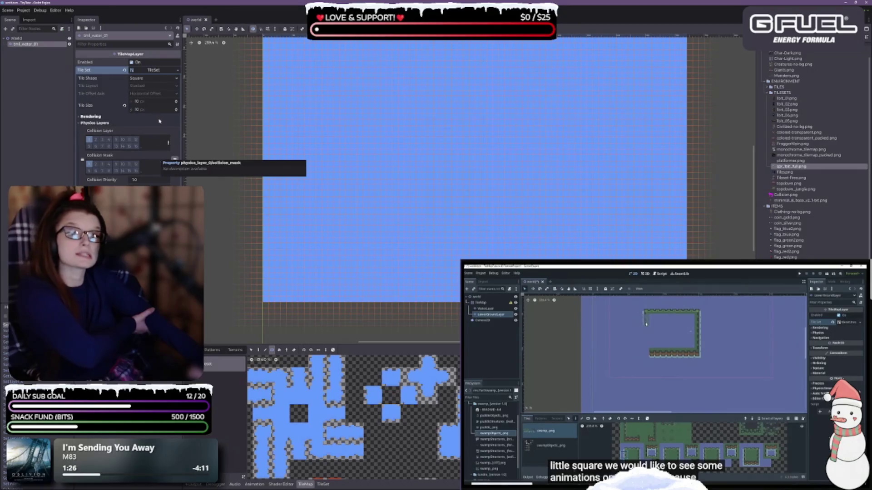
- Choose Save As from the Tile Set resource menu in the Inspector
{"action": "left_click", "coordinate": [154, 70]}
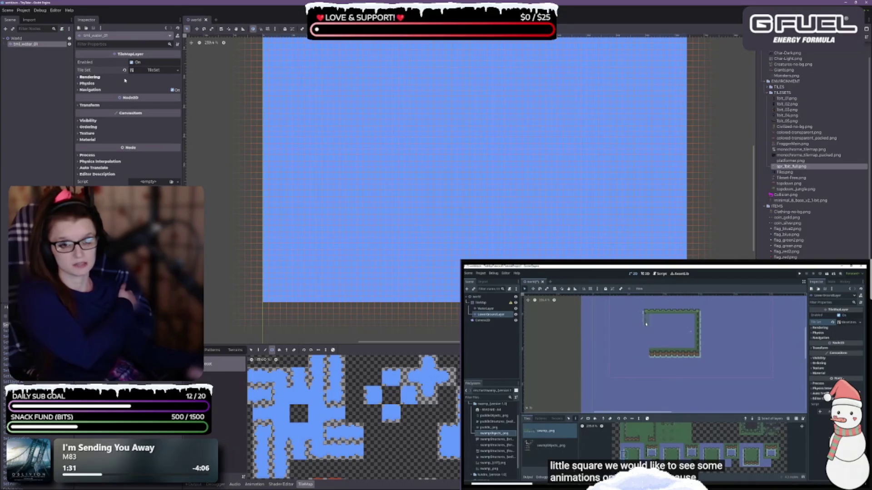
{"action": "left_click", "coordinate": [178, 72]}
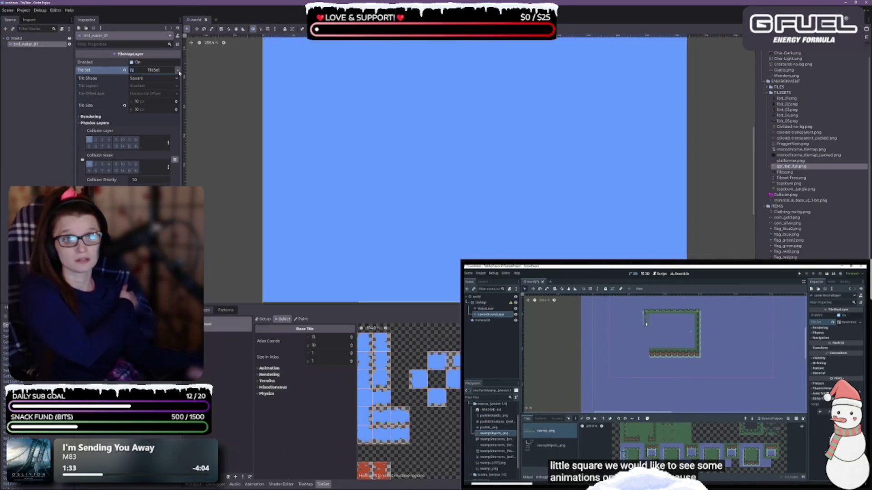
{"action": "left_click", "coordinate": [178, 72]}
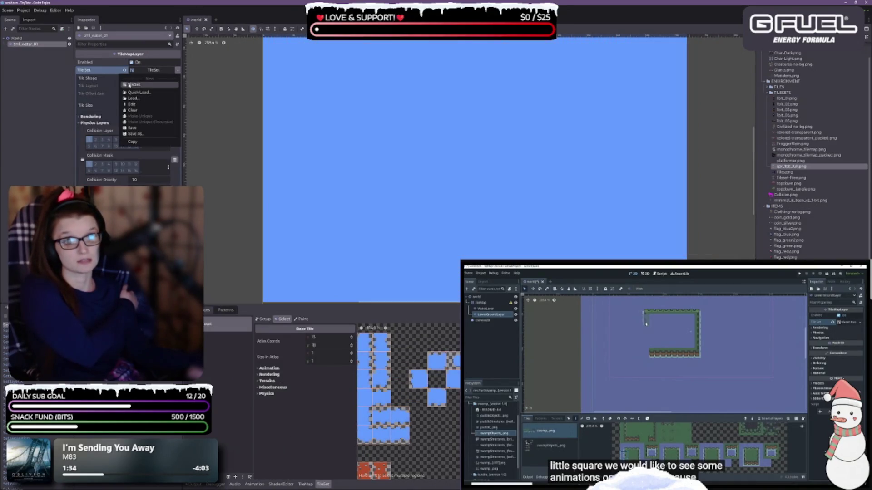
{"action": "left_click", "coordinate": [137, 130]}
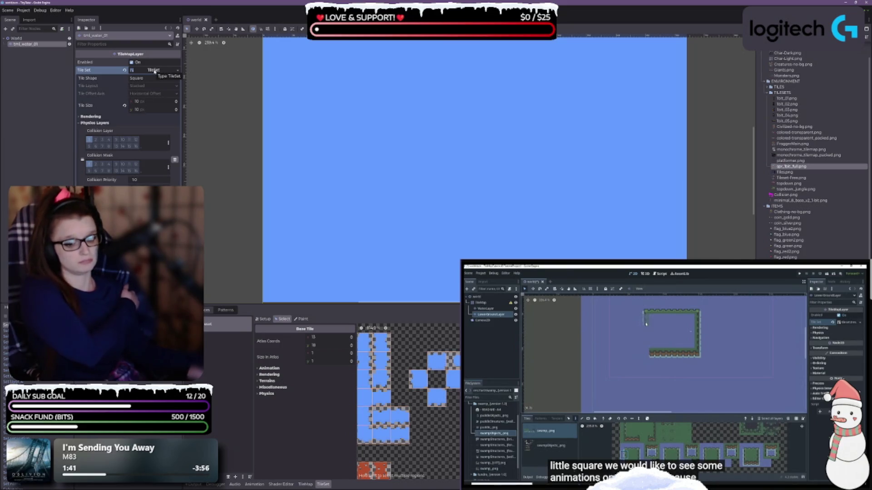
{"action": "left_click", "coordinate": [177, 71]}
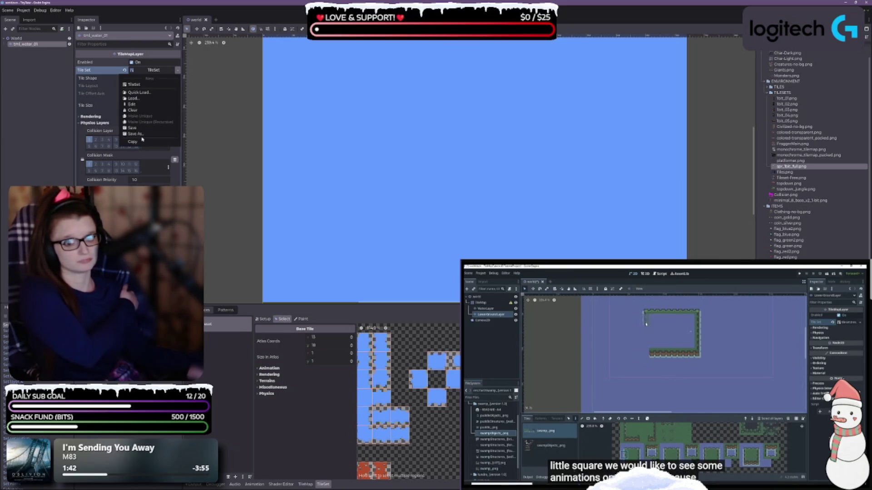
{"action": "left_click", "coordinate": [136, 134]}
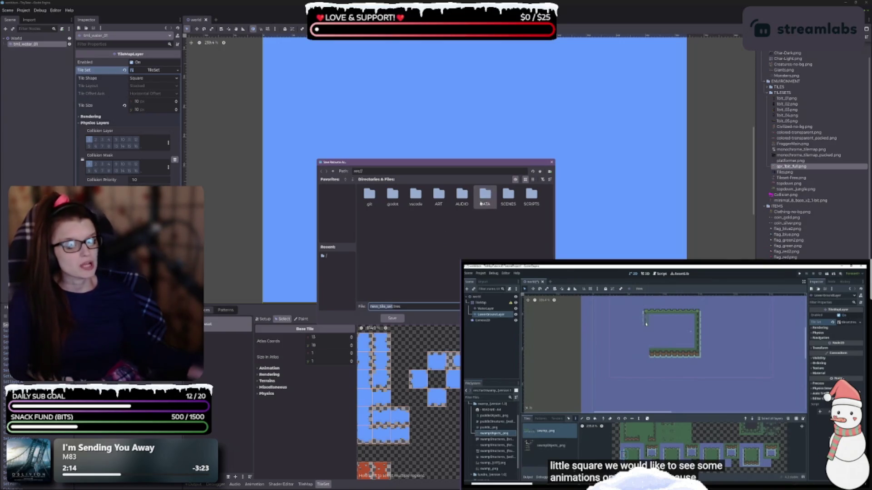
- Create a new TILESETS folder inside the DATA folder
{"action": "double_click", "coordinate": [485, 195]}
{"action": "right_click", "coordinate": [372, 217]}
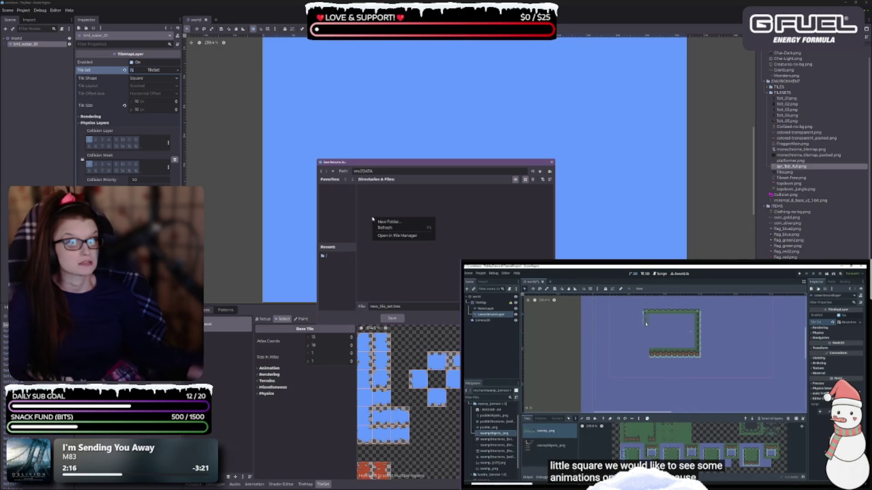
{"action": "left_click", "coordinate": [390, 222]}
{"action": "type", "text": "Ti"}
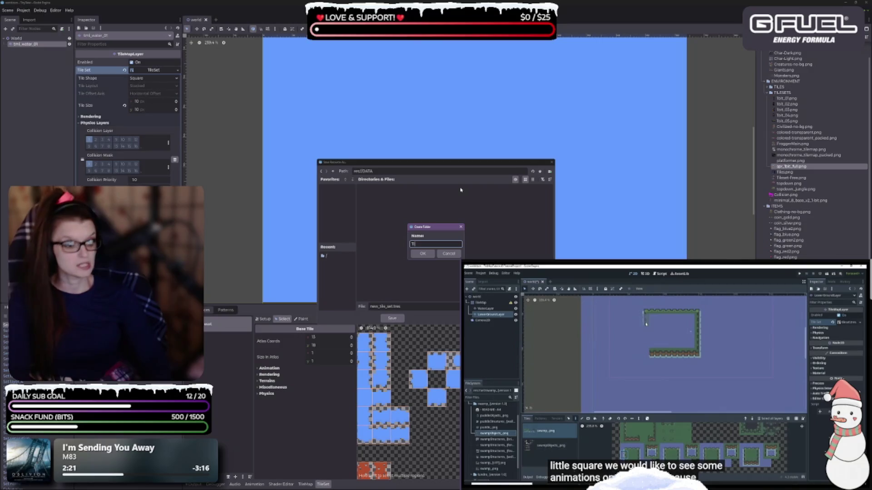
{"action": "type", "text": "l"}
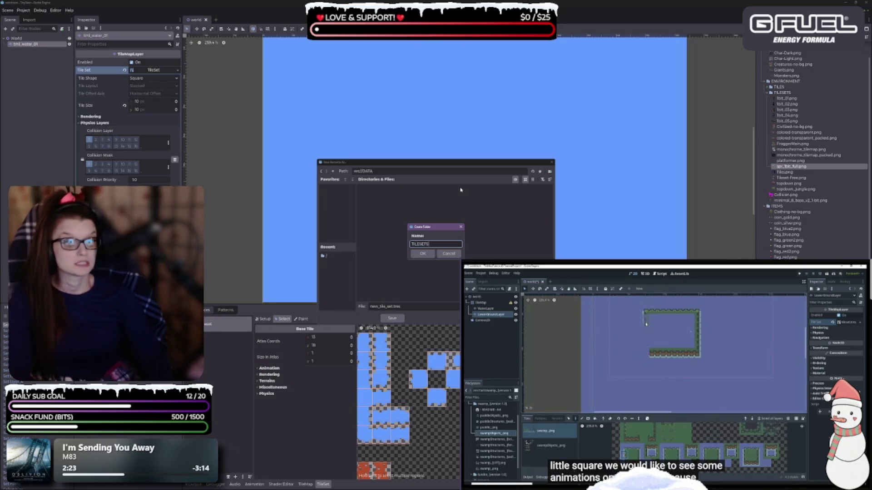
{"action": "key", "text": "Return"}
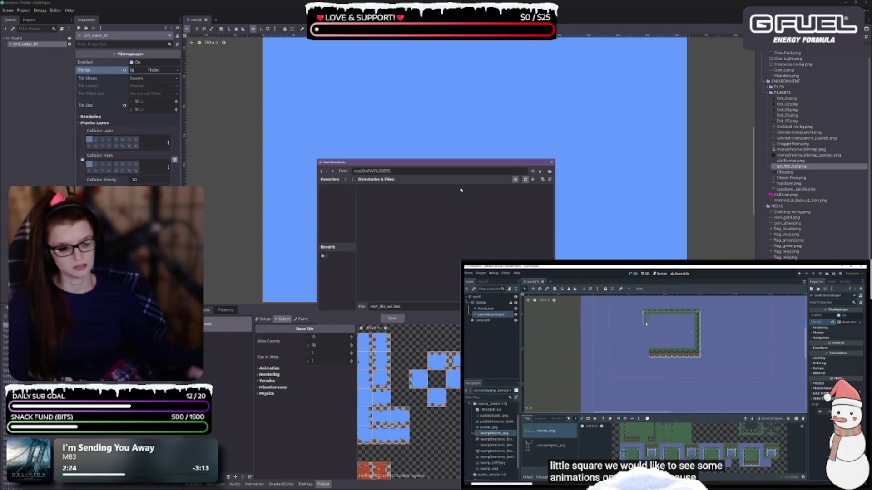
- Name the file ts_1bit_full.tres and save the TileSet resource
{"action": "left_click", "coordinate": [390, 307]}
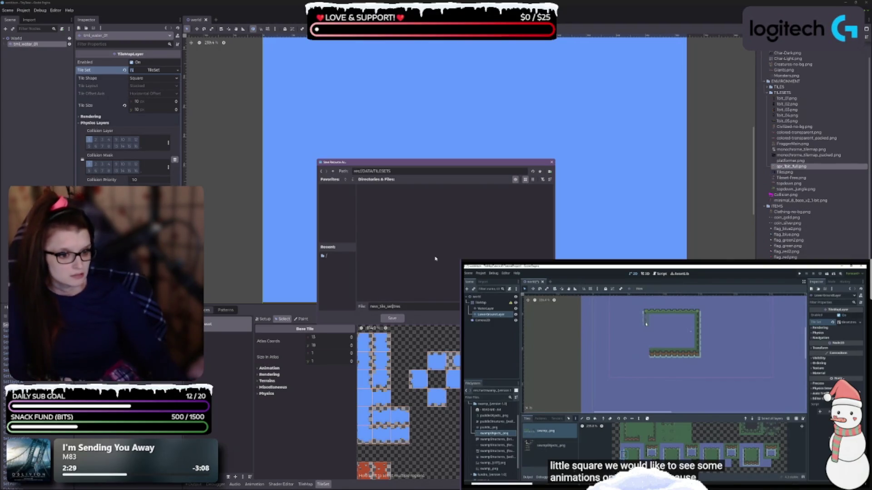
{"action": "key", "text": "ctrl+BackSpace"}
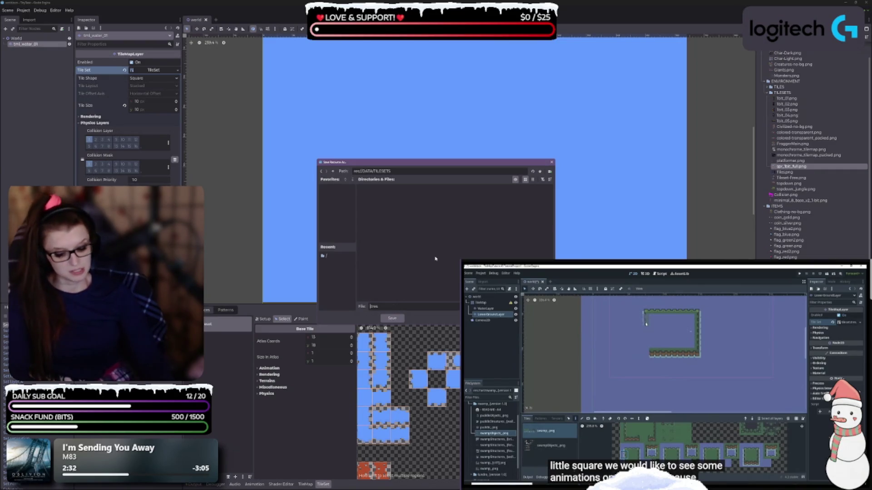
{"action": "type", "text": "ts_tile"}
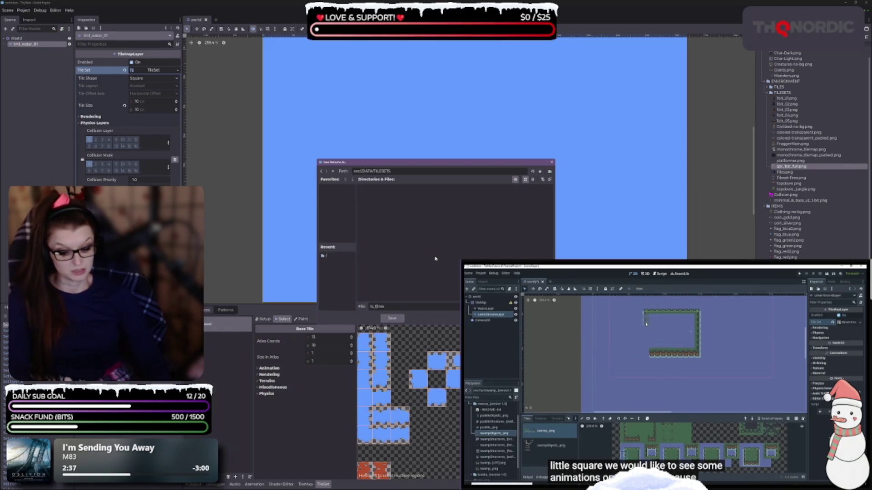
{"action": "type", "text": "s"}
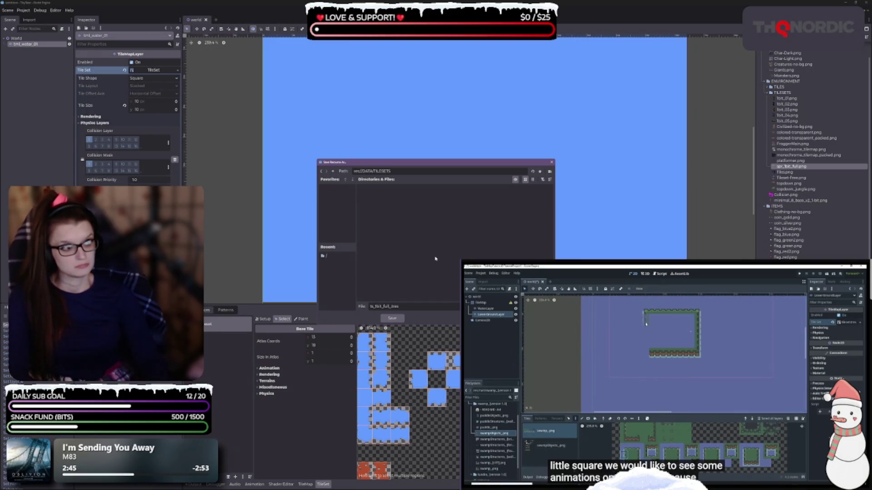
{"action": "key", "text": "BackSpace"}
{"action": "key", "text": "BackSpace"}
{"action": "key", "text": "BackSpace"}
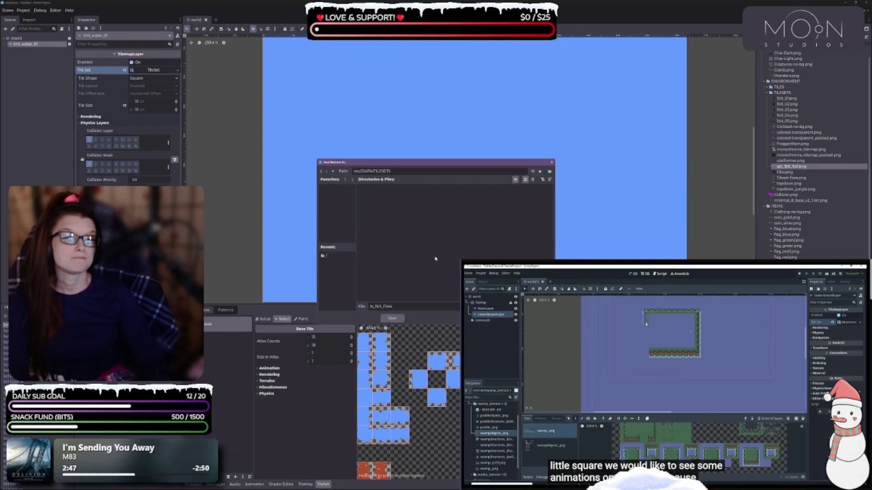
{"action": "key", "text": "BackSpace"}
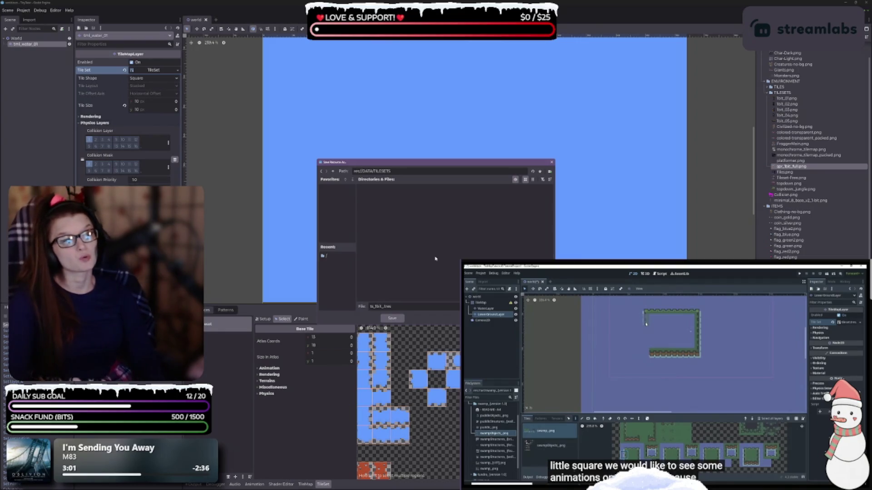
{"action": "type", "text": "full_"}
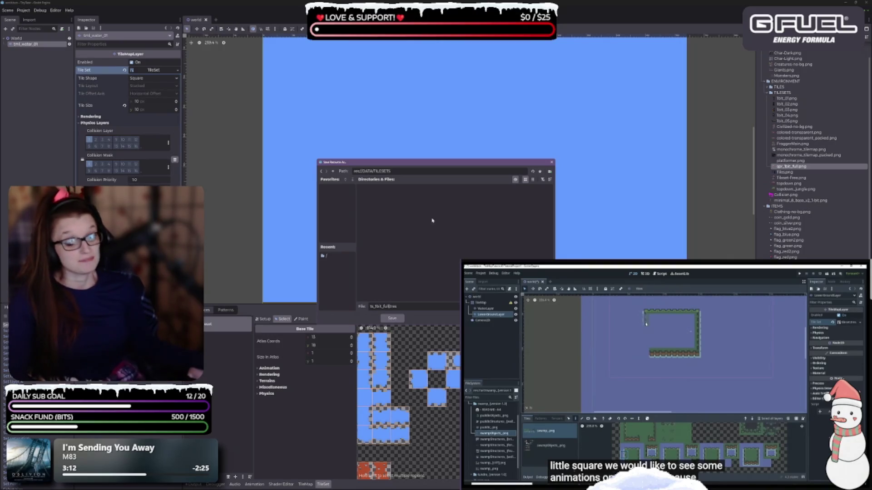
{"action": "left_click", "coordinate": [394, 319]}
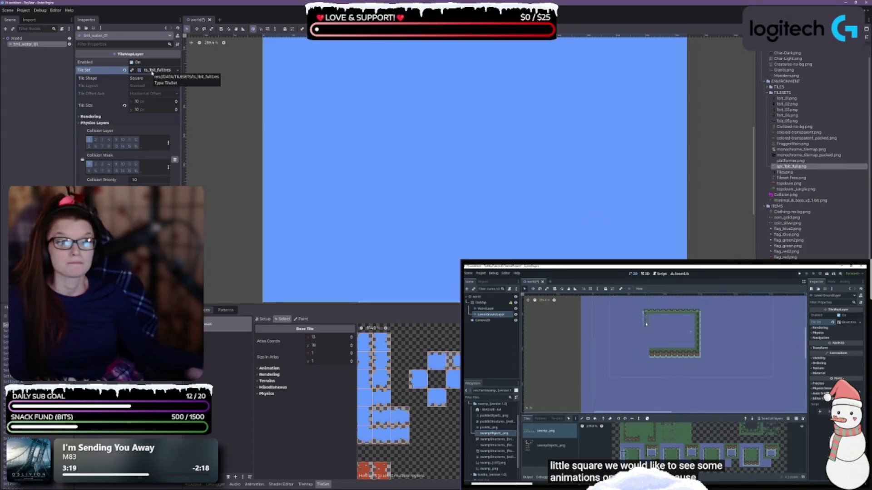
- Rename 1bit_01.png in the FileSystem dock to spr_1bit_01.png
{"action": "left_click", "coordinate": [782, 167]}
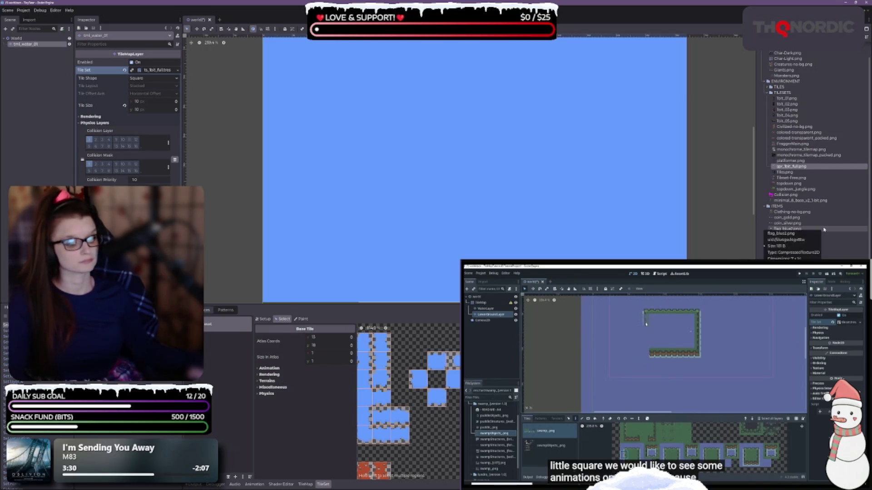
{"action": "left_click", "coordinate": [789, 99]}
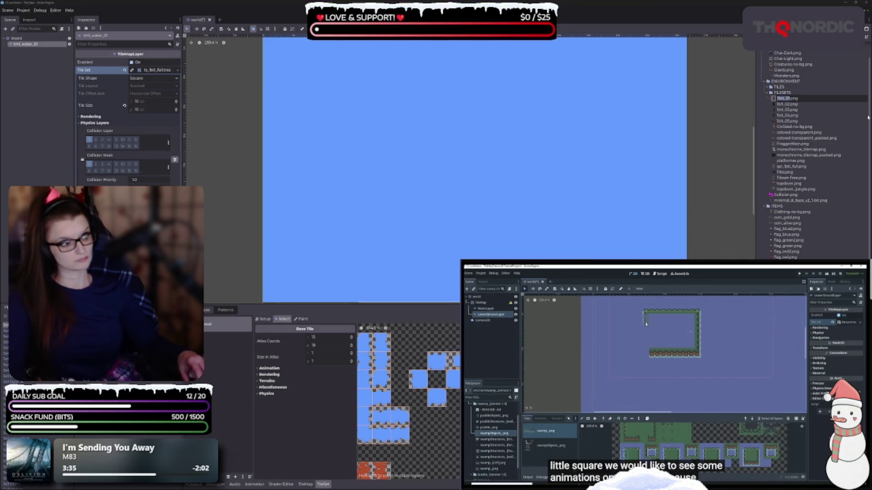
{"action": "type", "text": "spr_"}
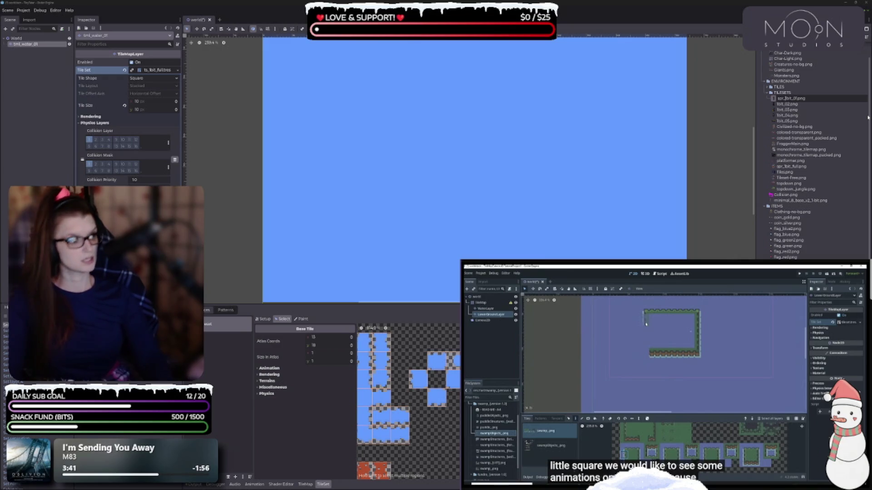
{"action": "key", "text": "shift+Home"}
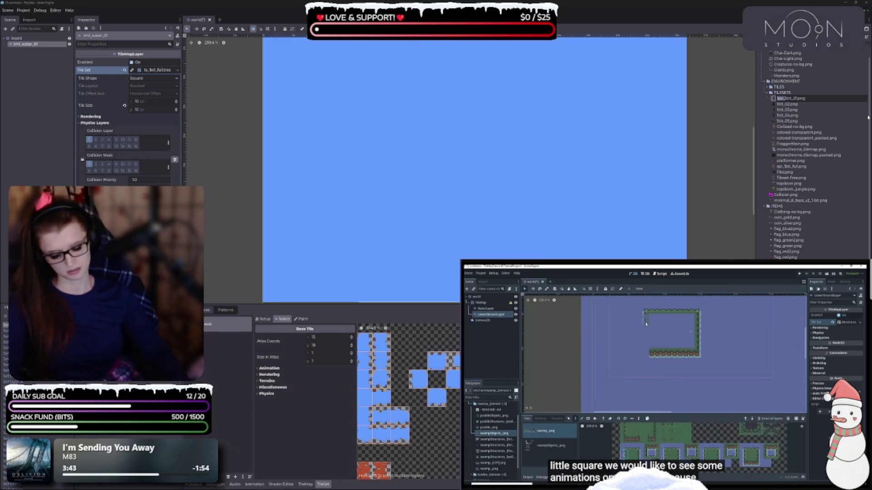
{"action": "key", "text": "Left"}
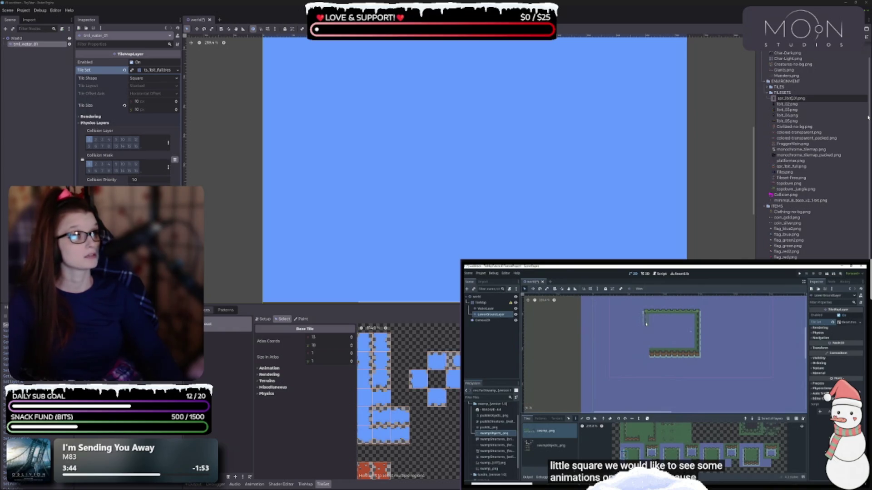